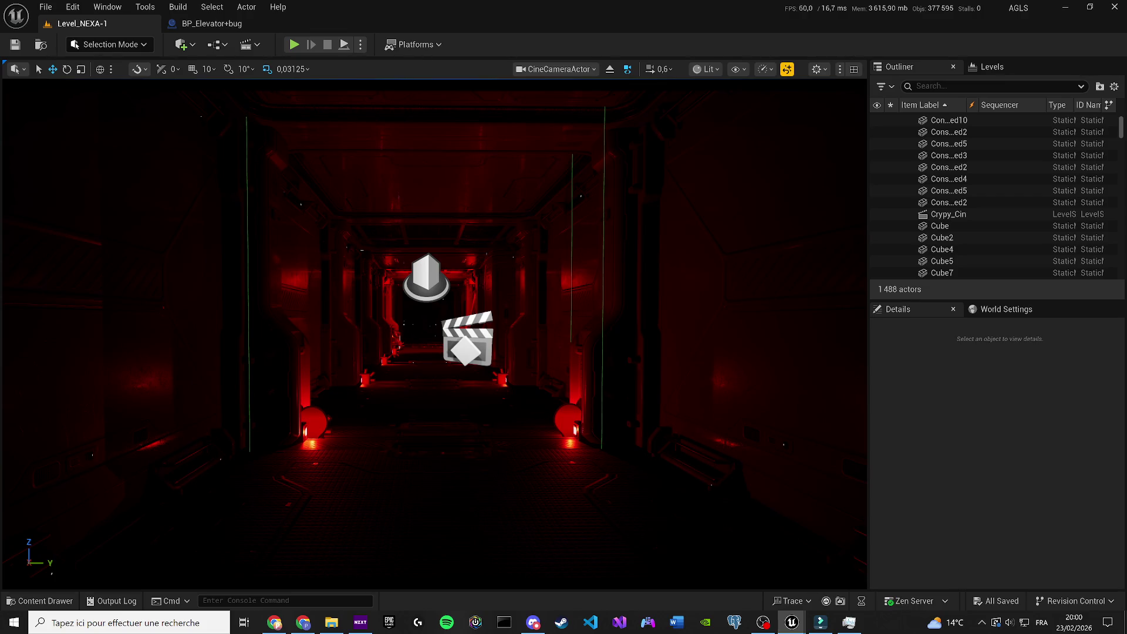
# Step: Switch from the Unreal Editor corridor level to the Filmora project with its audio track
pyautogui.hotkey('alt', 'Tab')
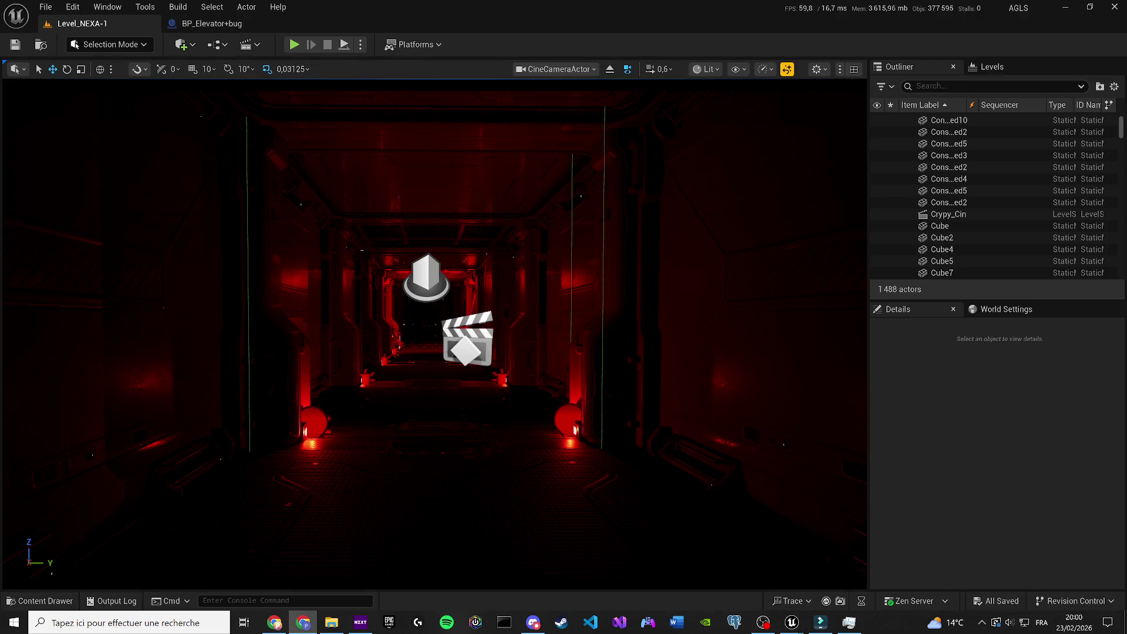
pyautogui.hotkey('alt', 'Tab')
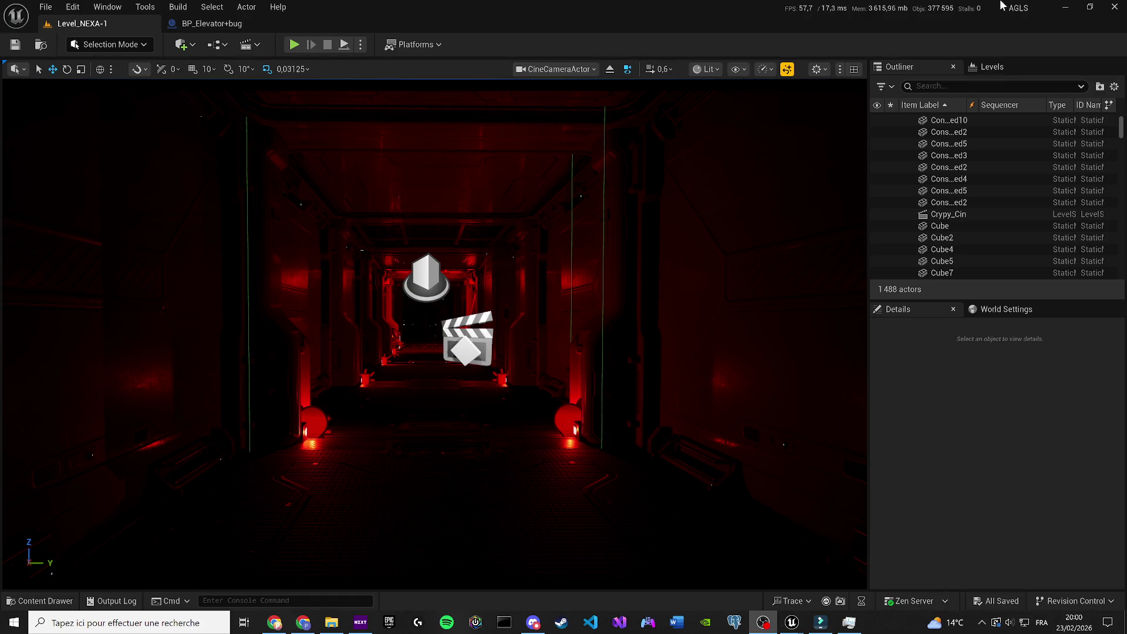
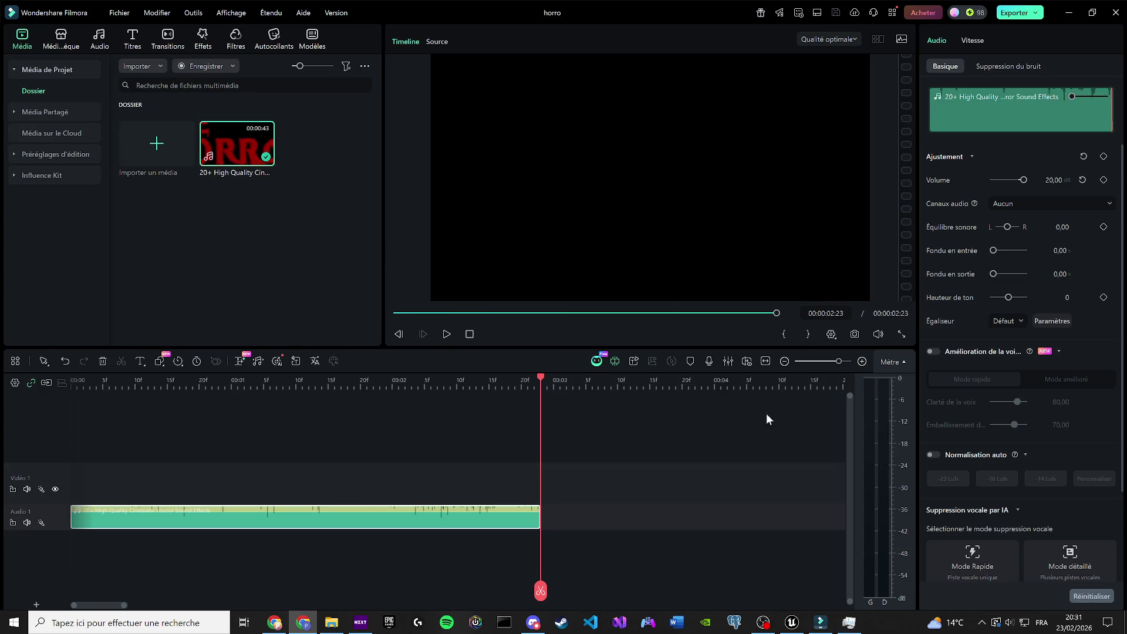
# Step: Play the 00:00:02:23 horror sound-effect clip, then minimize Filmora to the desktop
pyautogui.click(665, 430)
pyautogui.press('space')
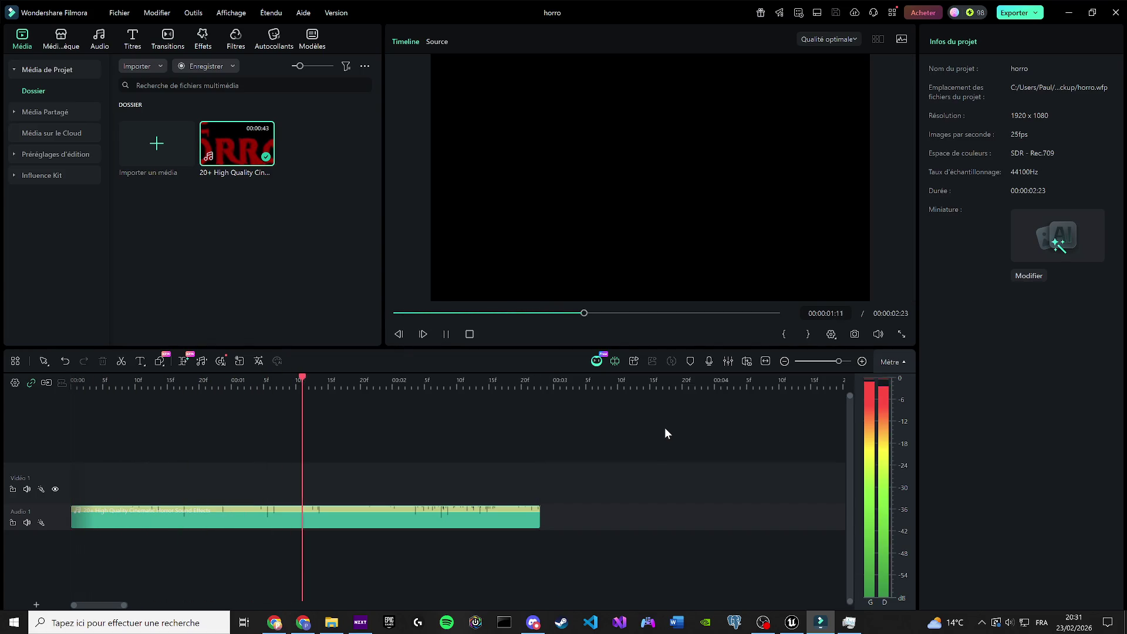
pyautogui.click(1073, 13)
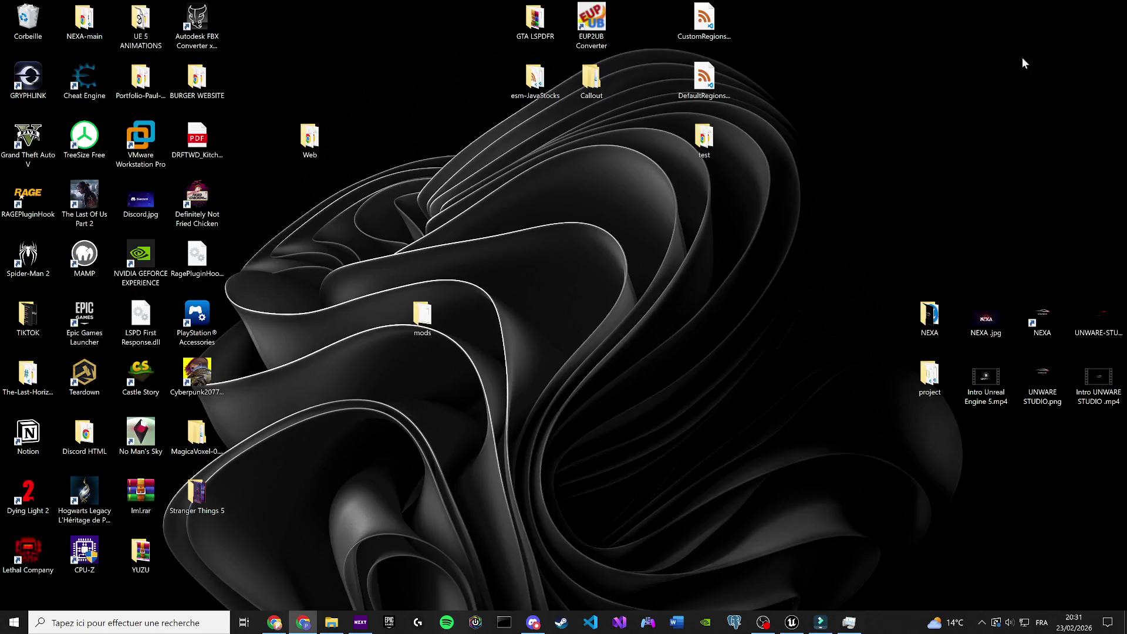
# Step: Restore the Unreal editor and toggle game view off and on in the Level_NEXA-1 viewport
pyautogui.click(792, 622)
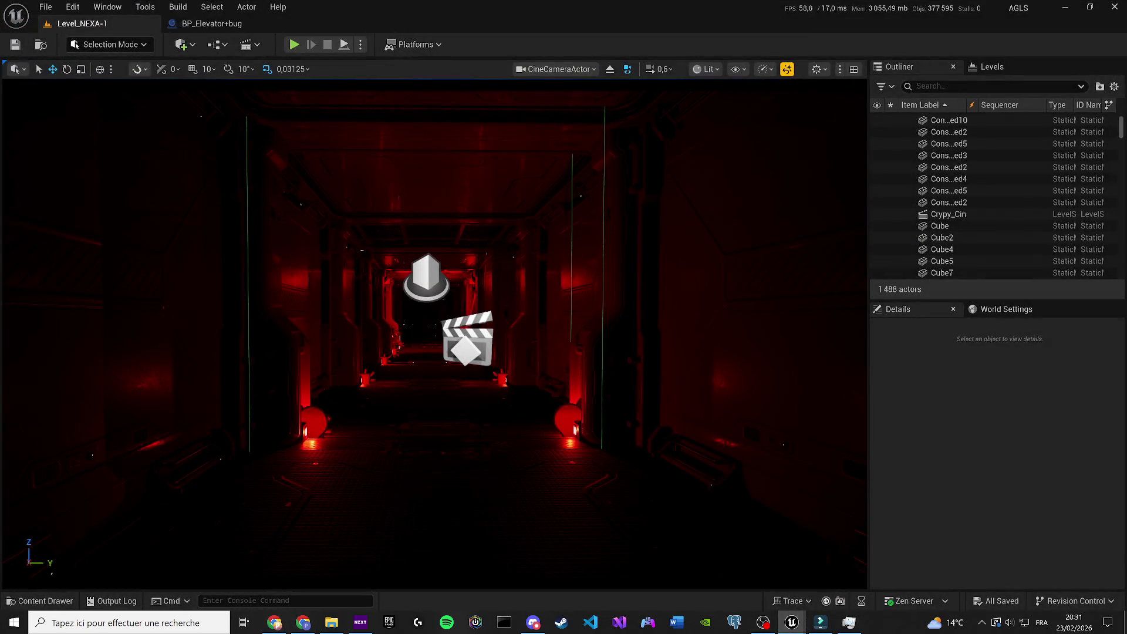
pyautogui.press('g')
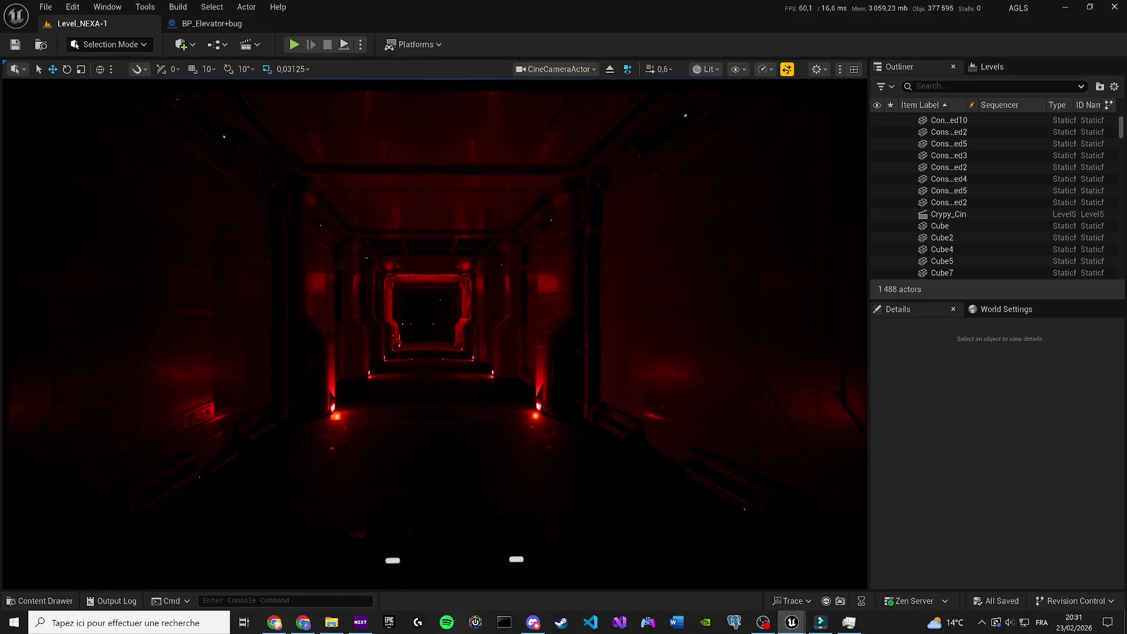
pyautogui.press('g')
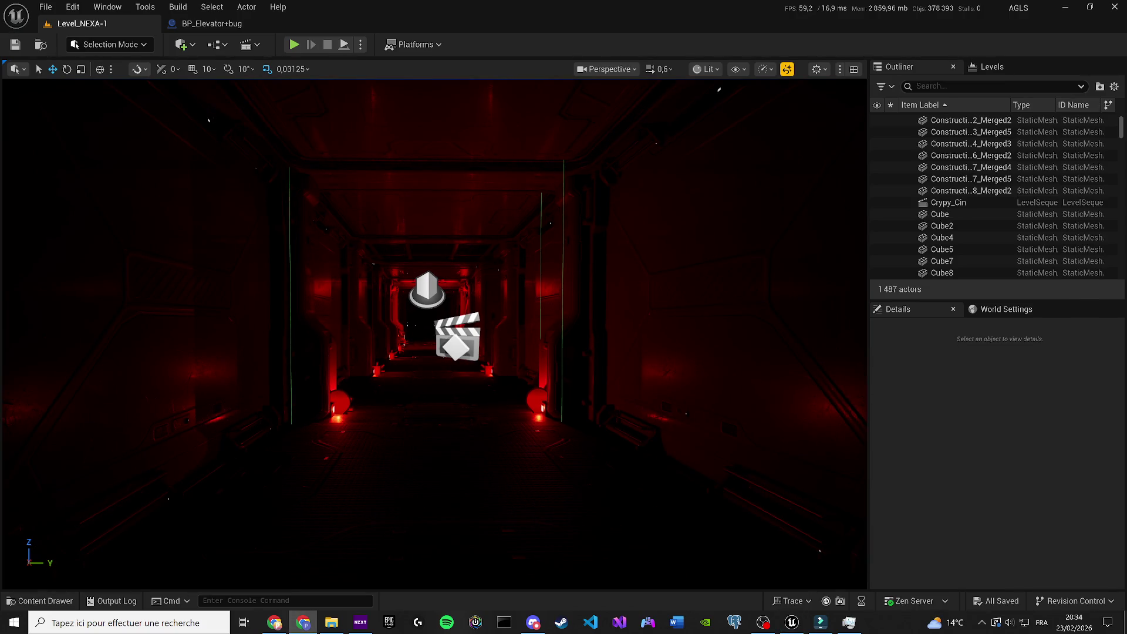
# Step: Create a folder named JumpScare at the top level of the Content folder
pyautogui.click(40, 600)
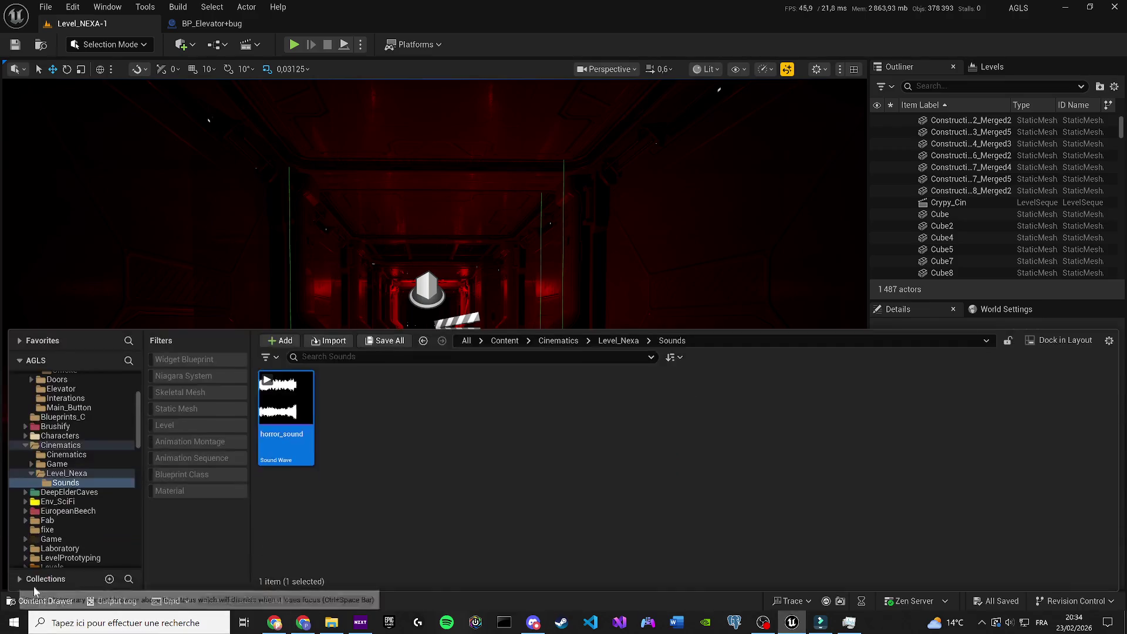
pyautogui.click(503, 341)
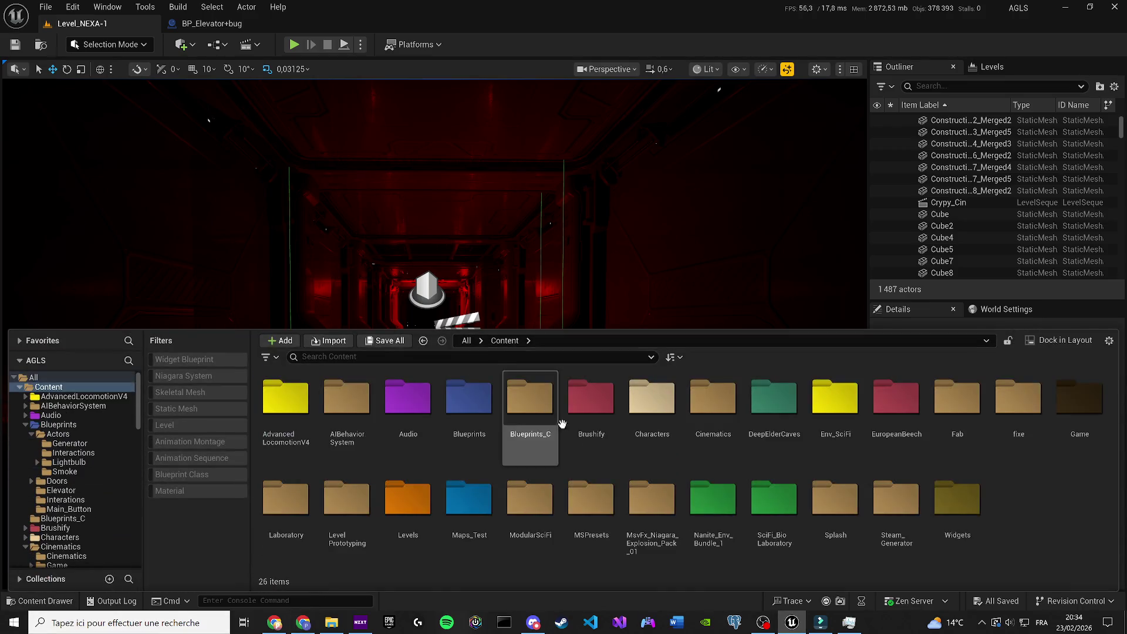
pyautogui.rightClick(1037, 494)
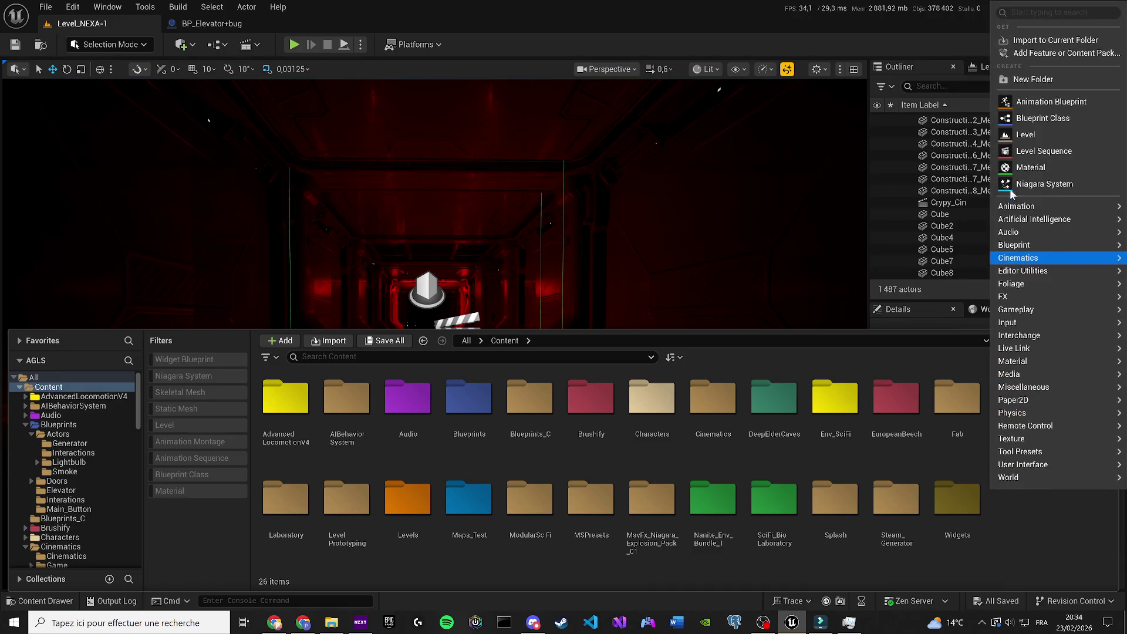
pyautogui.click(1033, 83)
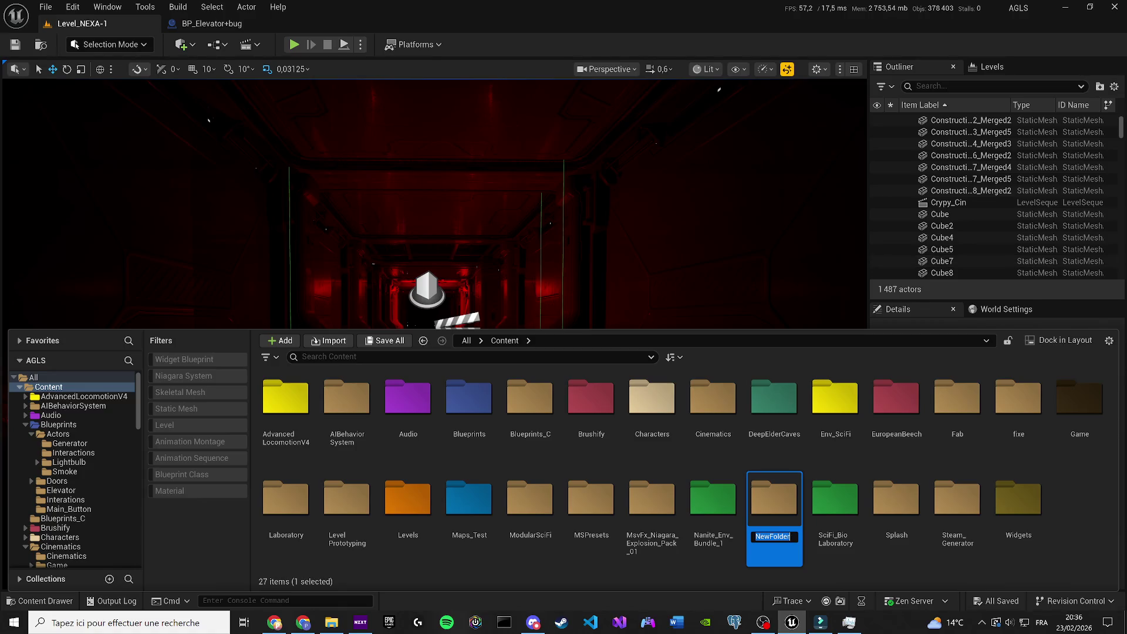
pyautogui.write('Jum')
pyautogui.write('pScar')
pyautogui.write('e')
pyautogui.press('Return')
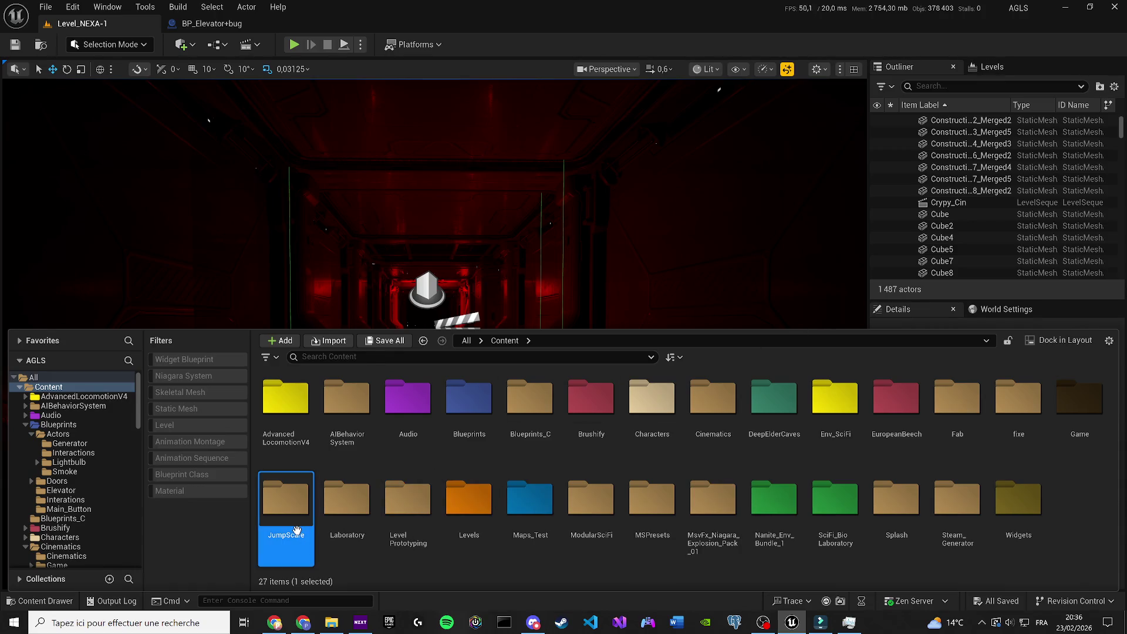
# Step: Inside JumpScare, create a subfolder named 1 and open it
pyautogui.doubleClick(285, 499)
pyautogui.rightClick(382, 446)
pyautogui.moveTo(405, 482)
pyautogui.click(470, 200)
pyautogui.write('1')
pyautogui.press('Return')
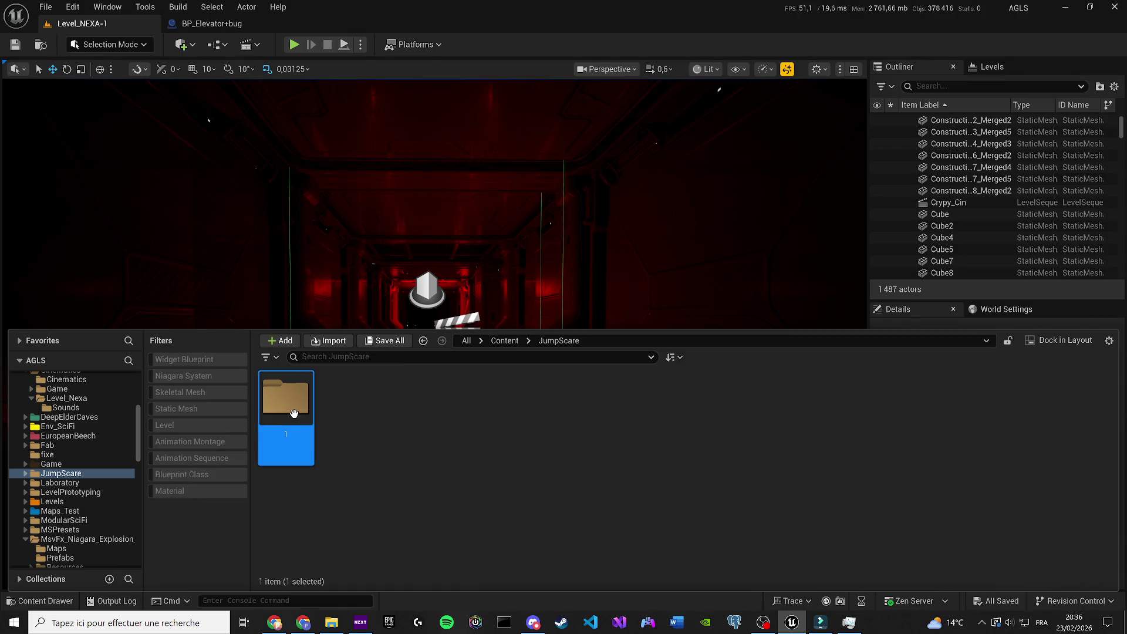
pyautogui.doubleClick(294, 413)
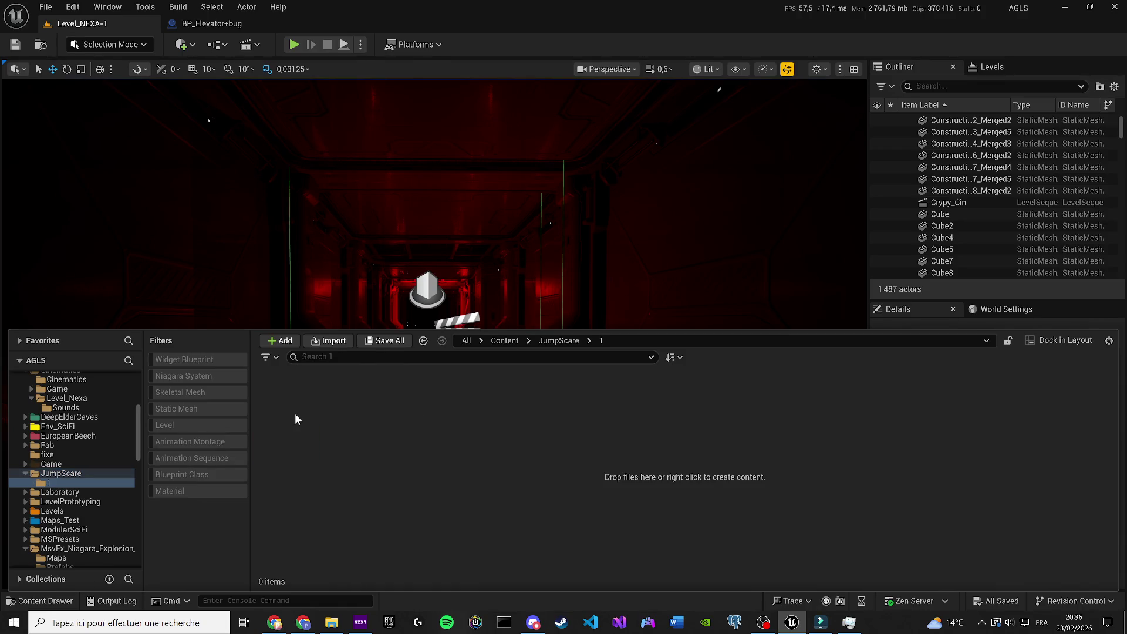
# Step: Create a Blueprint Interface named BPI_Jumpscare_1 in folder 1 and open it
pyautogui.rightClick(363, 476)
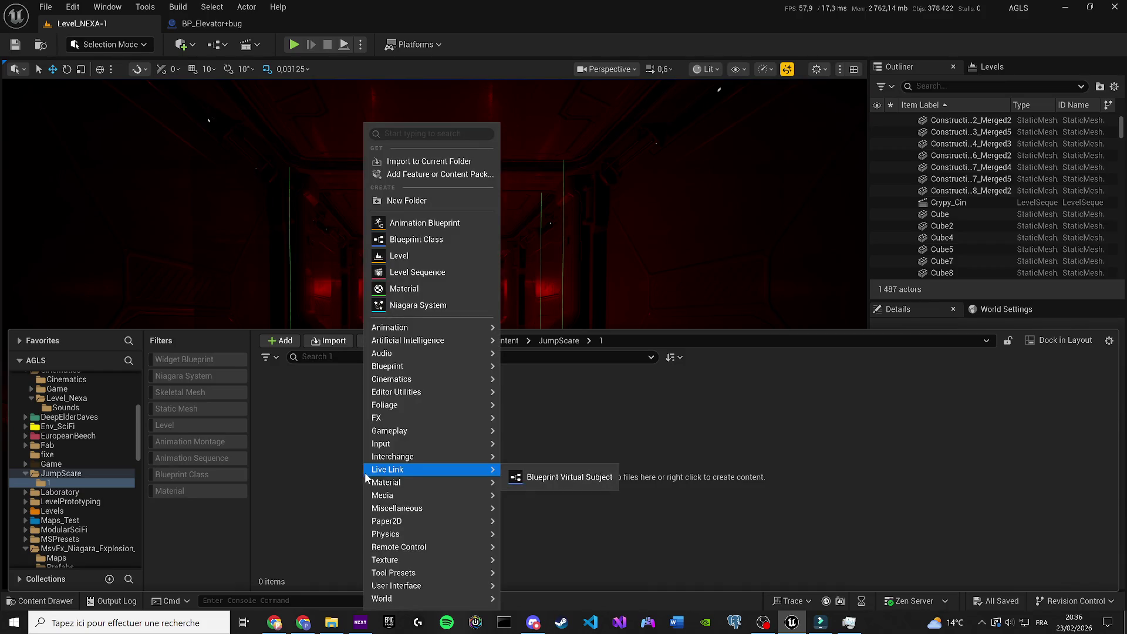
pyautogui.moveTo(416, 367)
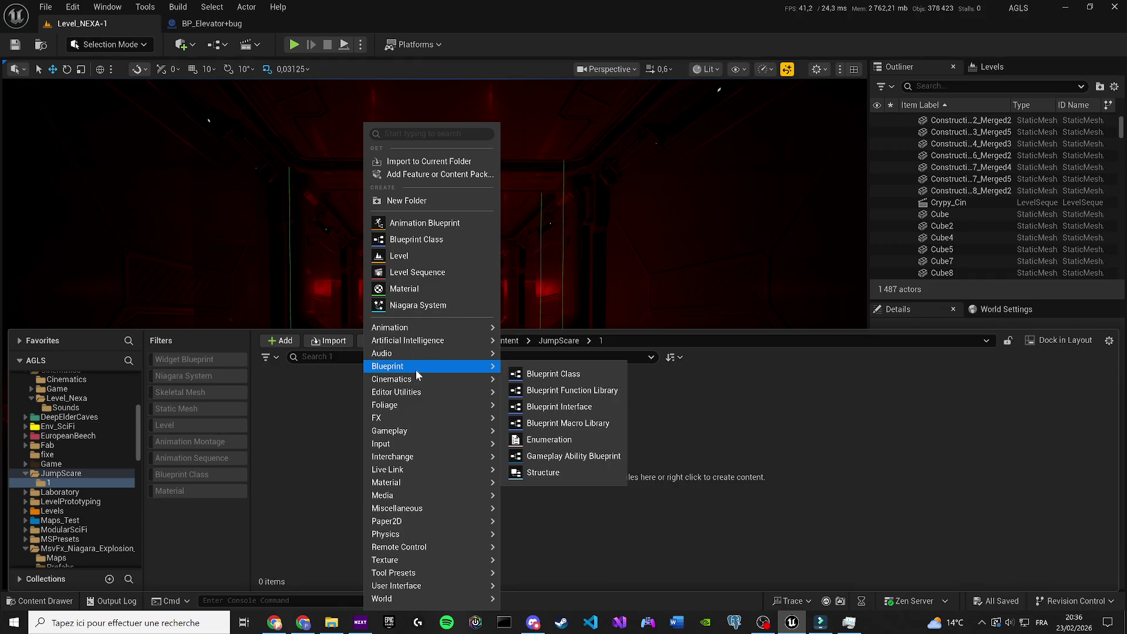
pyautogui.click(573, 407)
pyautogui.write('BPI_')
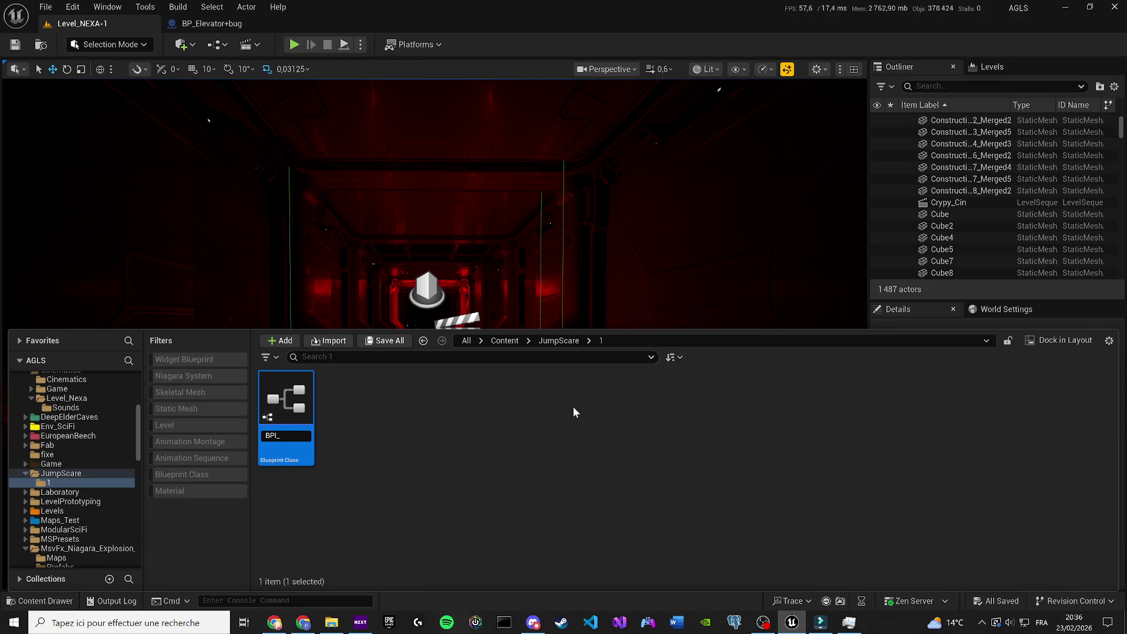
pyautogui.write('J')
pyautogui.write('umps')
pyautogui.write('care_1')
pyautogui.press('Return')
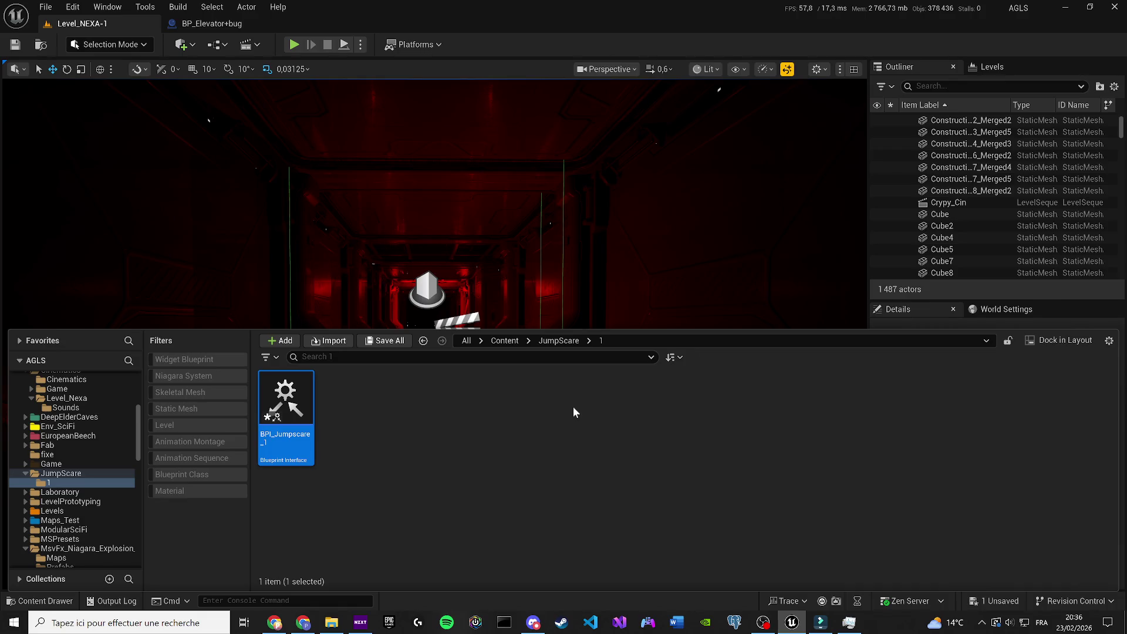
pyautogui.doubleClick(295, 433)
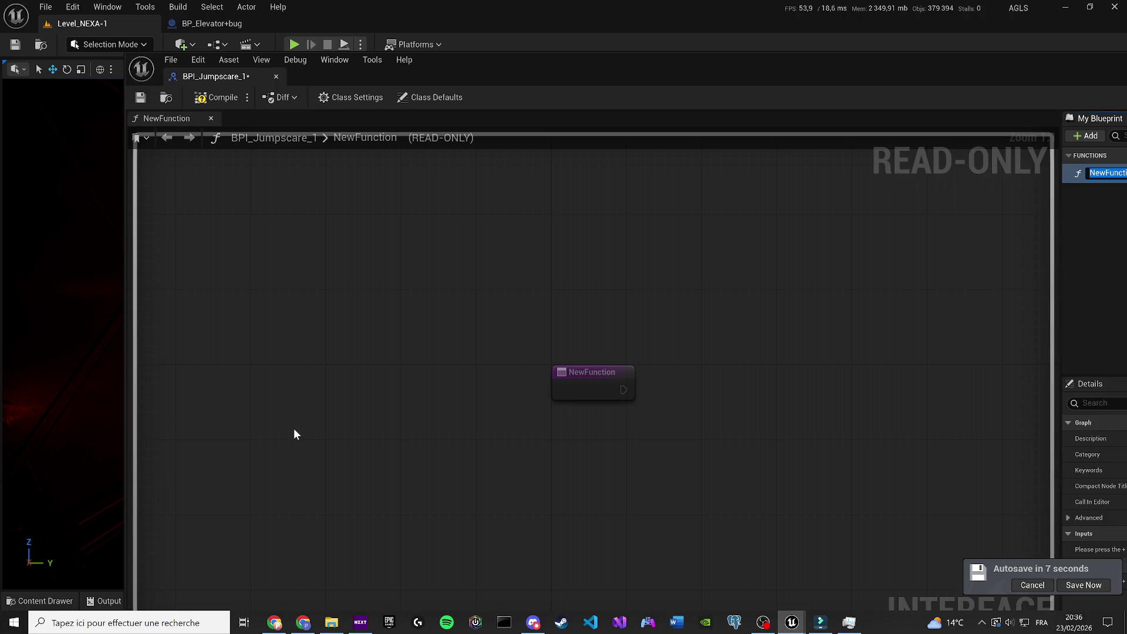
# Step: Dock the interface editor, close BP_Elevator+bug, rename NewFunction to JumpScare1, save, and return to Level_NEXA-1
pyautogui.moveTo(215, 76)
pyautogui.mouseDown()
pyautogui.moveTo(238, 30)
pyautogui.moveTo(291, 24)
pyautogui.mouseUp()
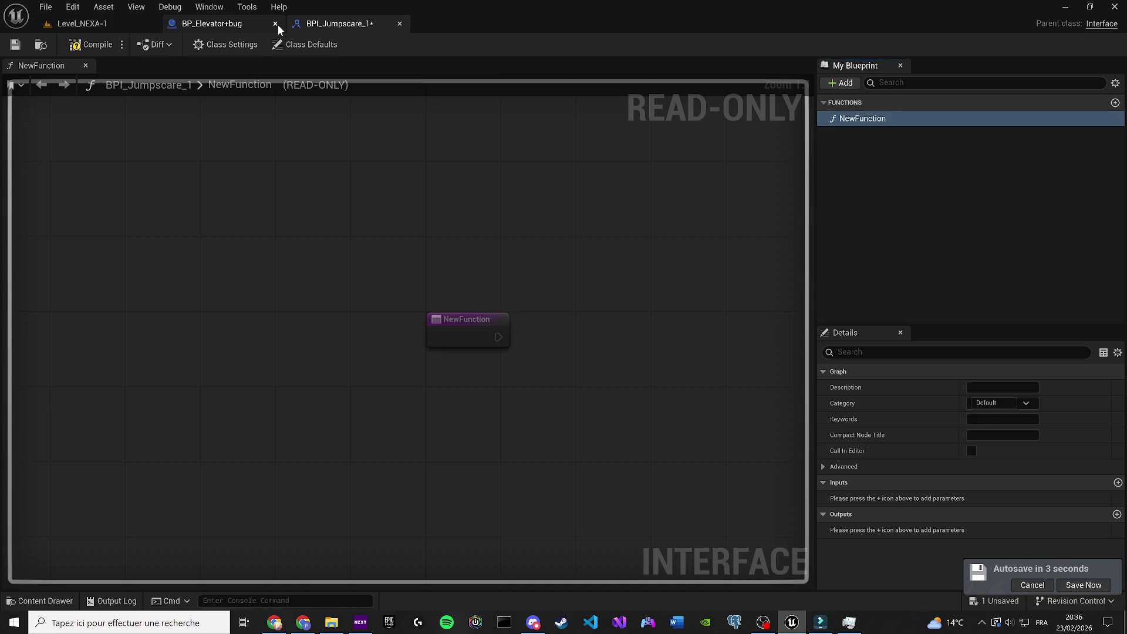
pyautogui.click(276, 23)
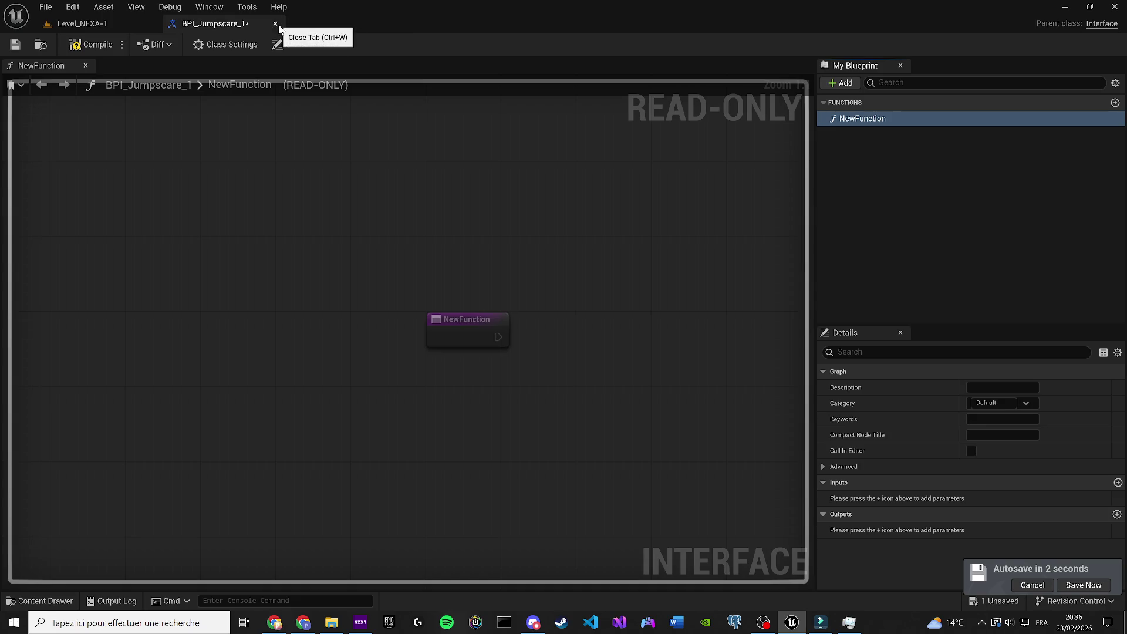
pyautogui.click(888, 119)
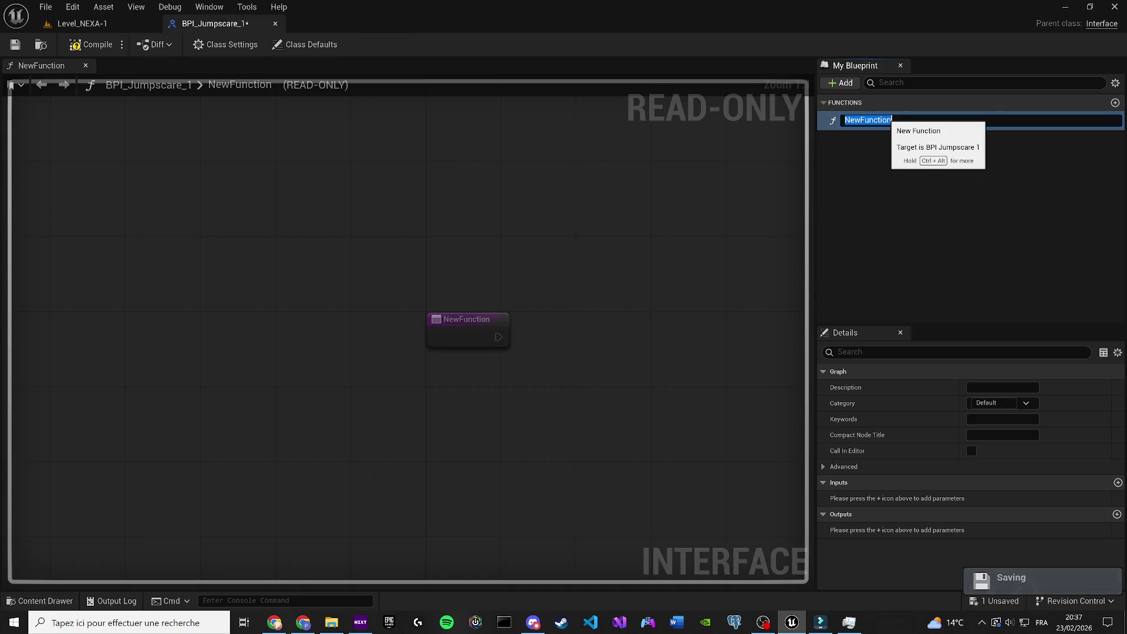
pyautogui.write('Ju')
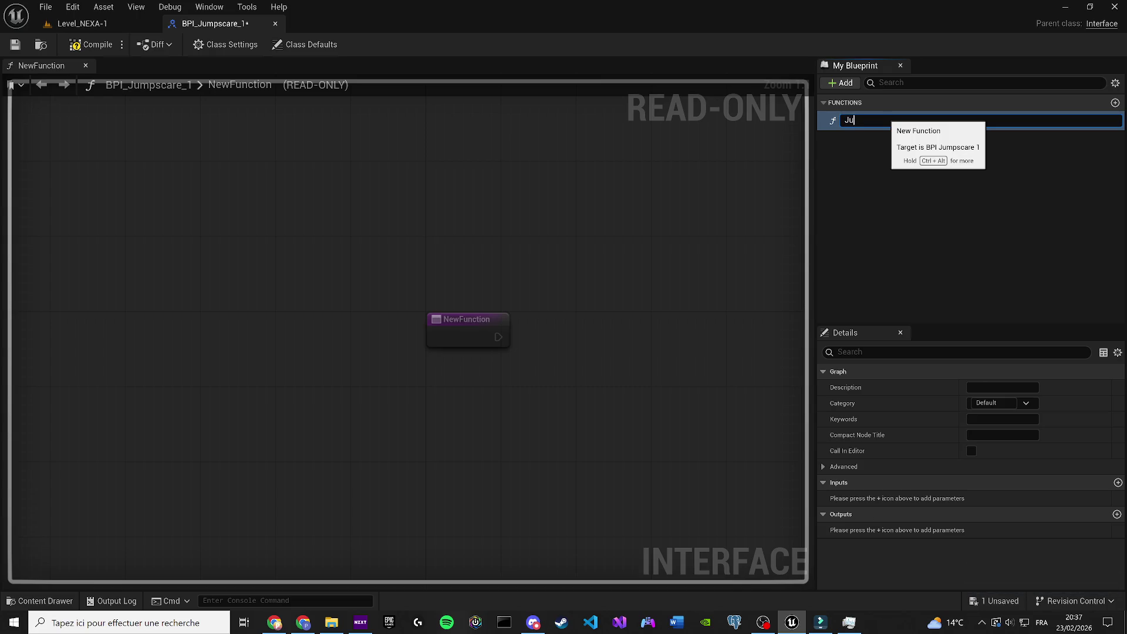
pyautogui.write('mpC')
pyautogui.write('Scare1')
pyautogui.press('Return')
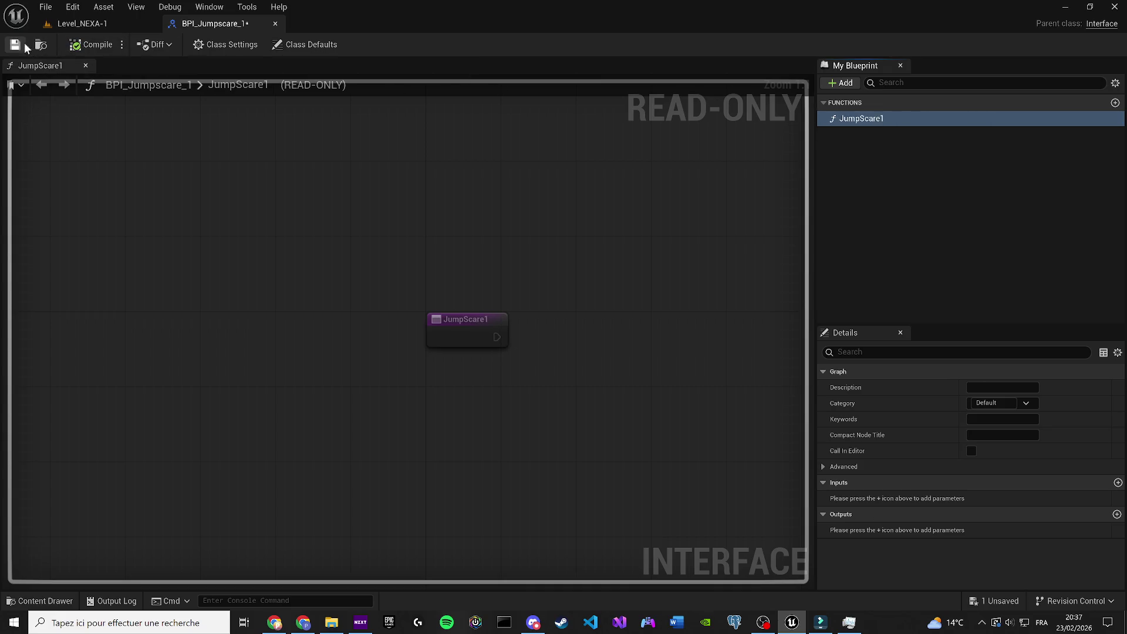
pyautogui.click(15, 44)
pyautogui.click(102, 23)
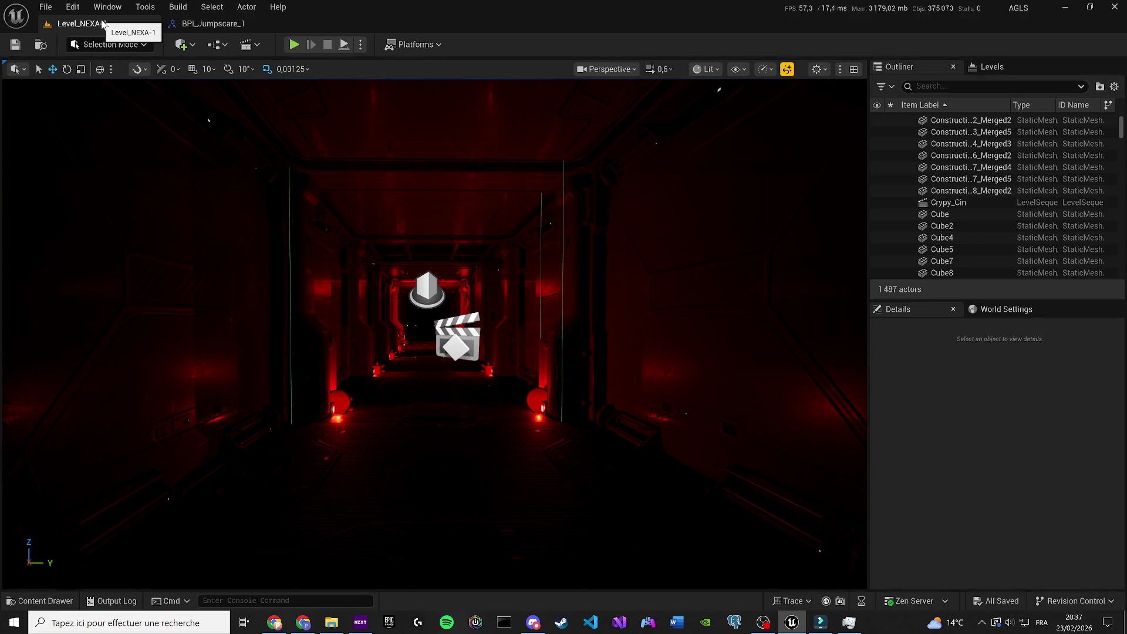
# Step: Create a Character-based Blueprint class BP_AI_JumpScare in JumpScare/1 and open it
pyautogui.click(35, 600)
pyautogui.rightClick(382, 490)
pyautogui.moveTo(382, 487)
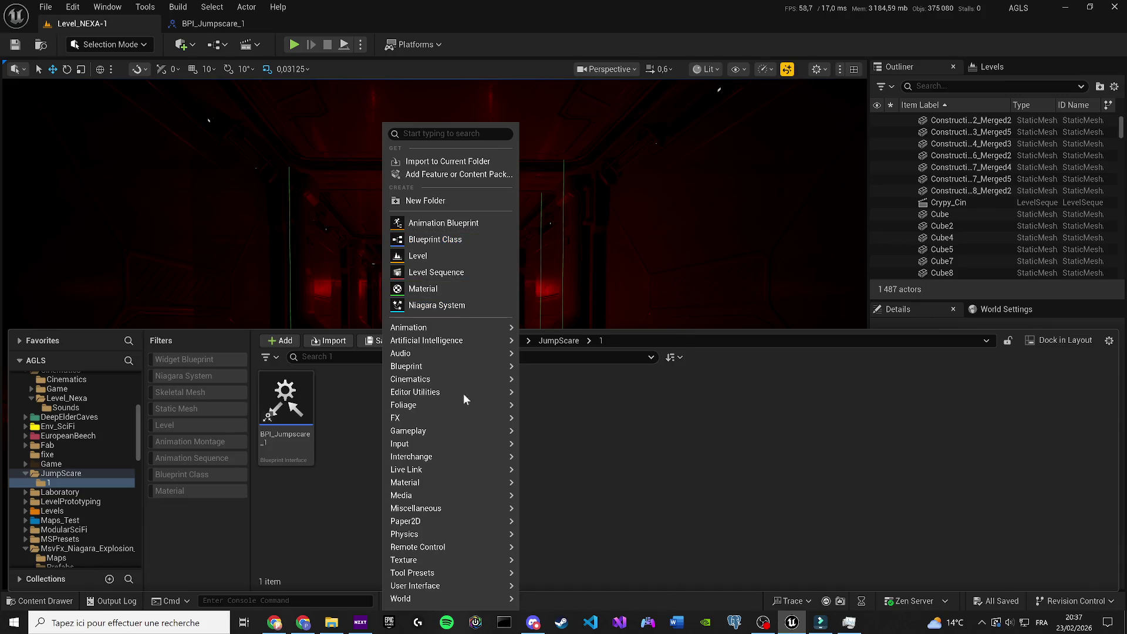
pyautogui.moveTo(441, 380)
pyautogui.click(438, 239)
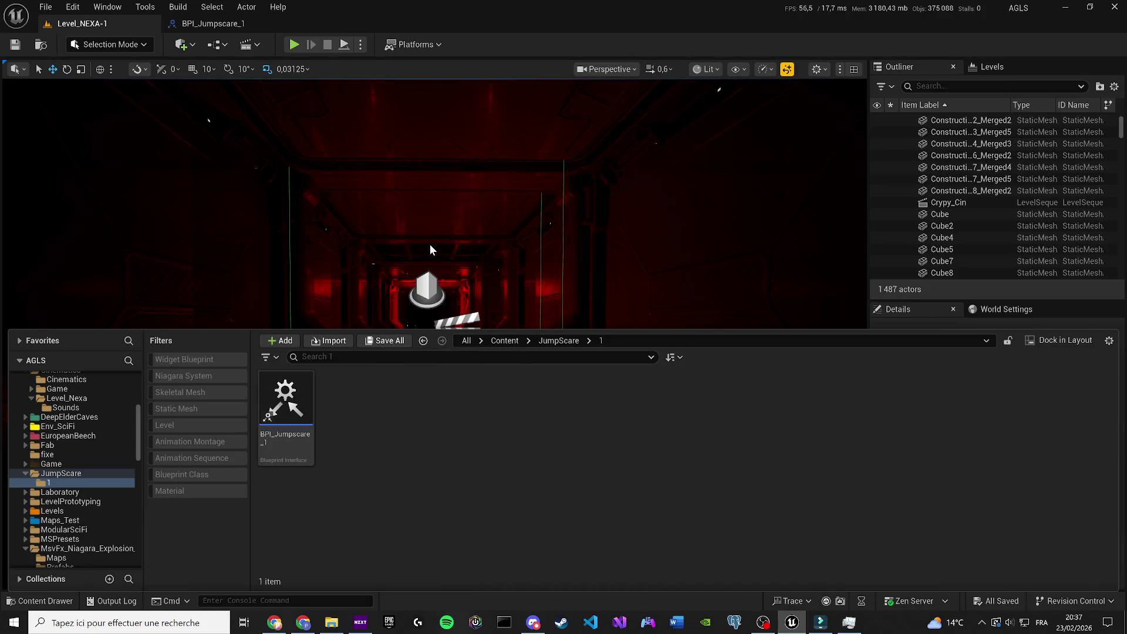
pyautogui.click(470, 258)
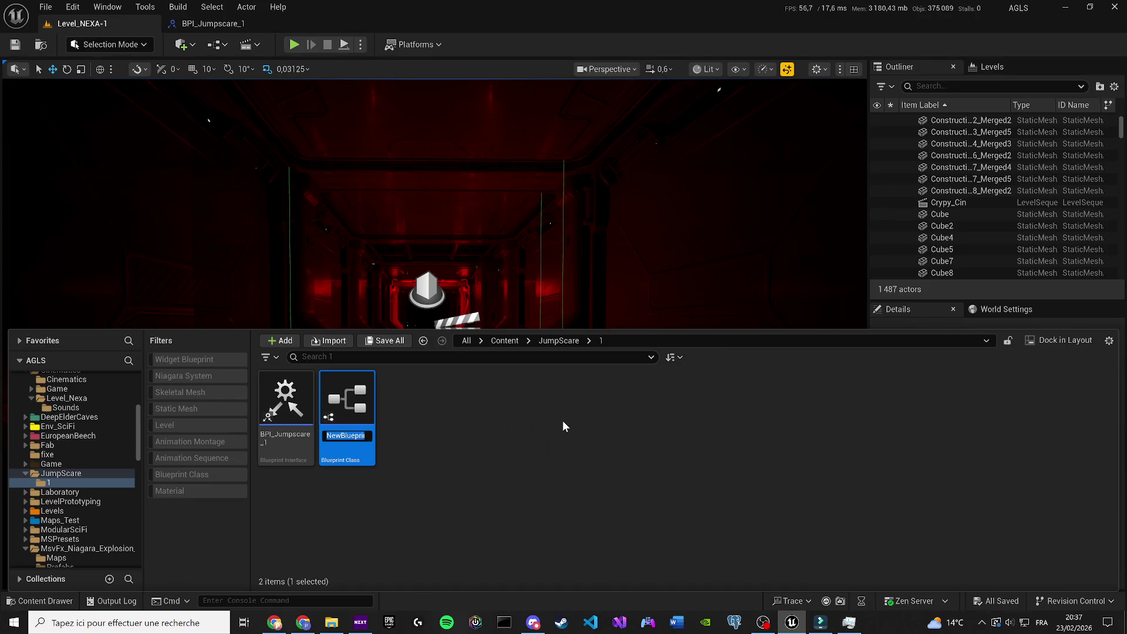
pyautogui.write('BP')
pyautogui.write('_A')
pyautogui.write('Jau')
pyautogui.write('mpScare')
pyautogui.press('Return')
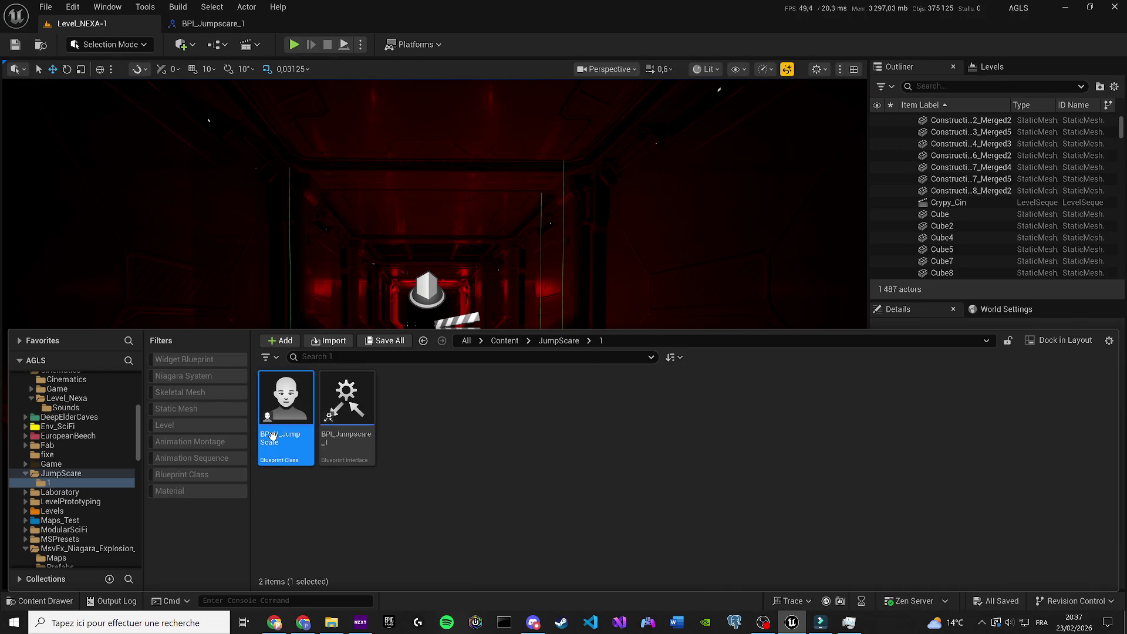
pyautogui.doubleClick(274, 435)
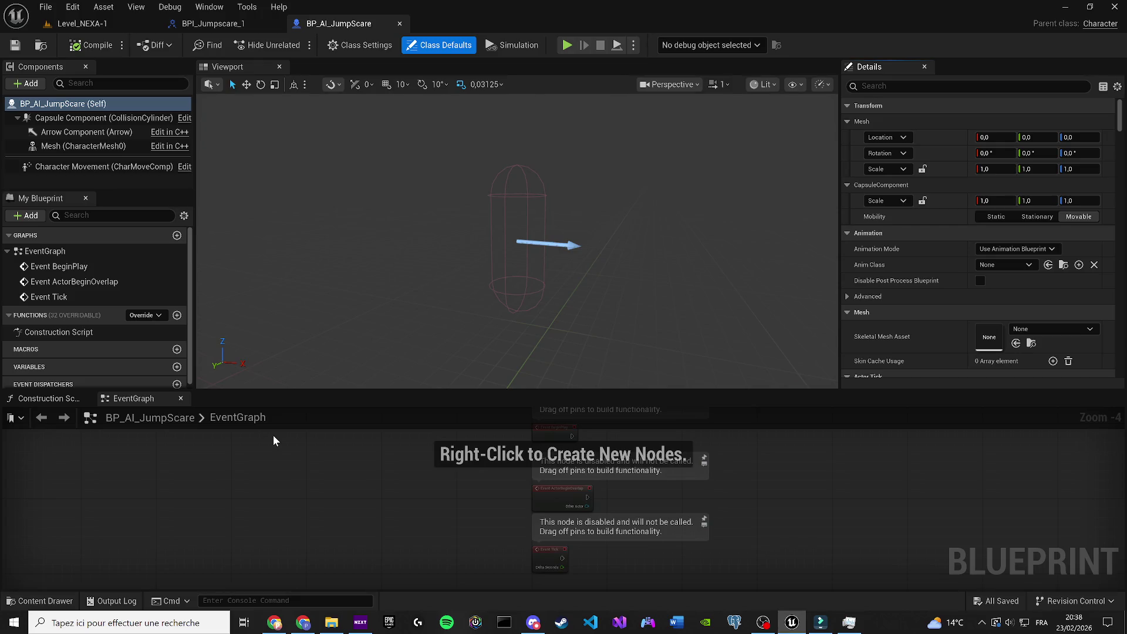
# Step: Close the Construction Script and dock the EventGraph beside the Viewport, keeping the Viewport shown
pyautogui.click(85, 398)
pyautogui.moveTo(75, 400)
pyautogui.mouseDown()
pyautogui.moveTo(319, 171)
pyautogui.moveTo(330, 72)
pyautogui.mouseUp()
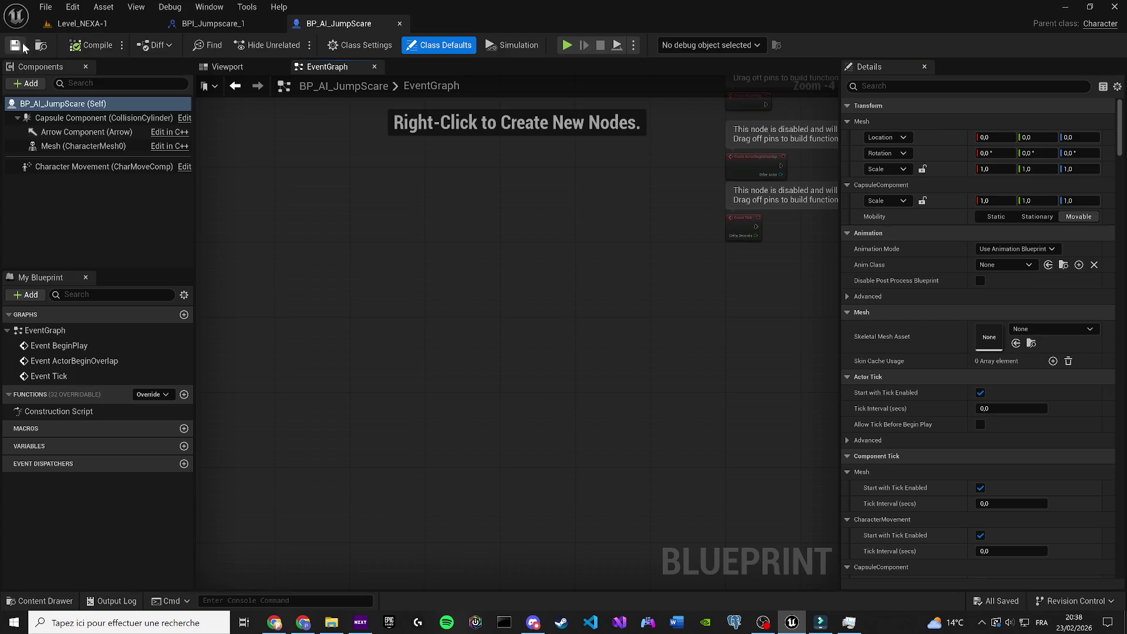
pyautogui.click(224, 67)
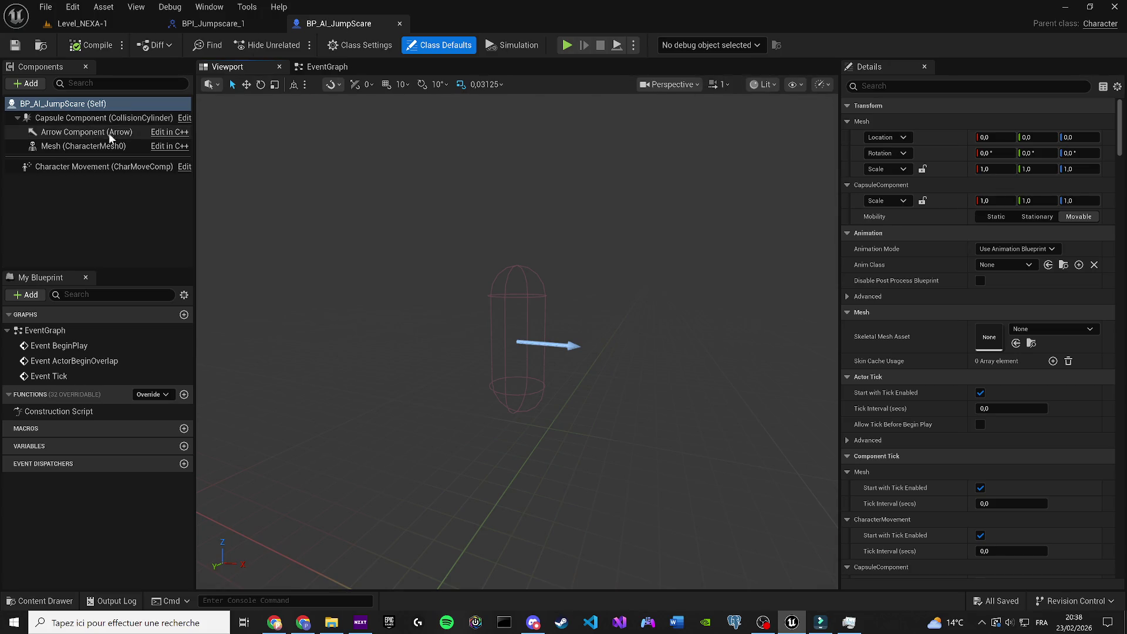
# Step: Set the Mesh component's Skeletal Mesh Asset to SK_Mannequin
pyautogui.click(82, 147)
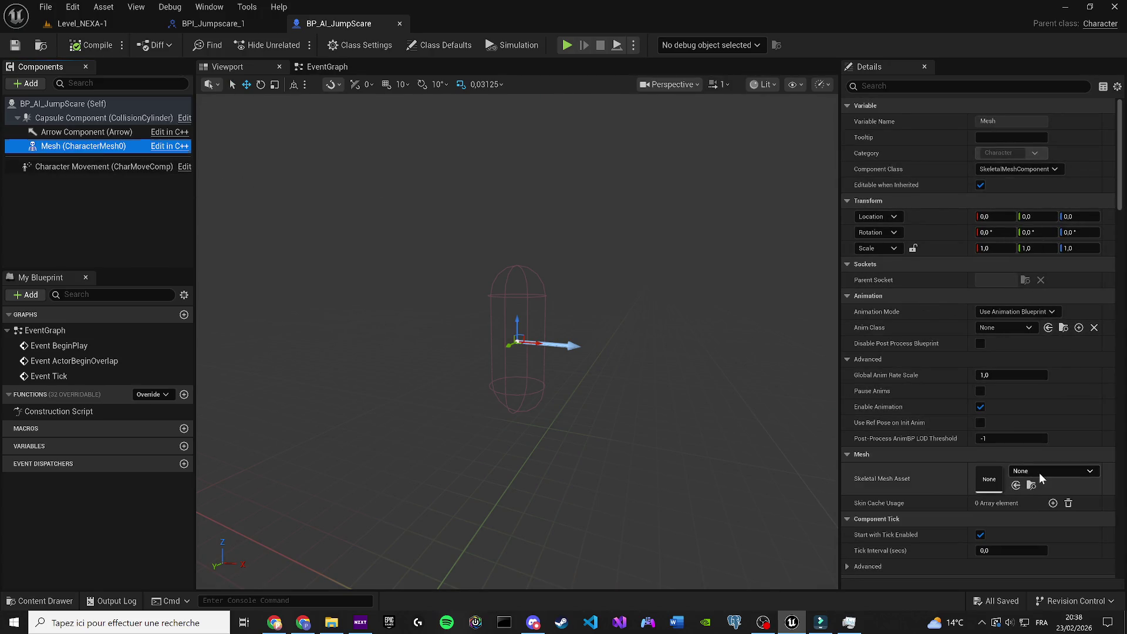
pyautogui.click(1039, 471)
pyautogui.write('quin')
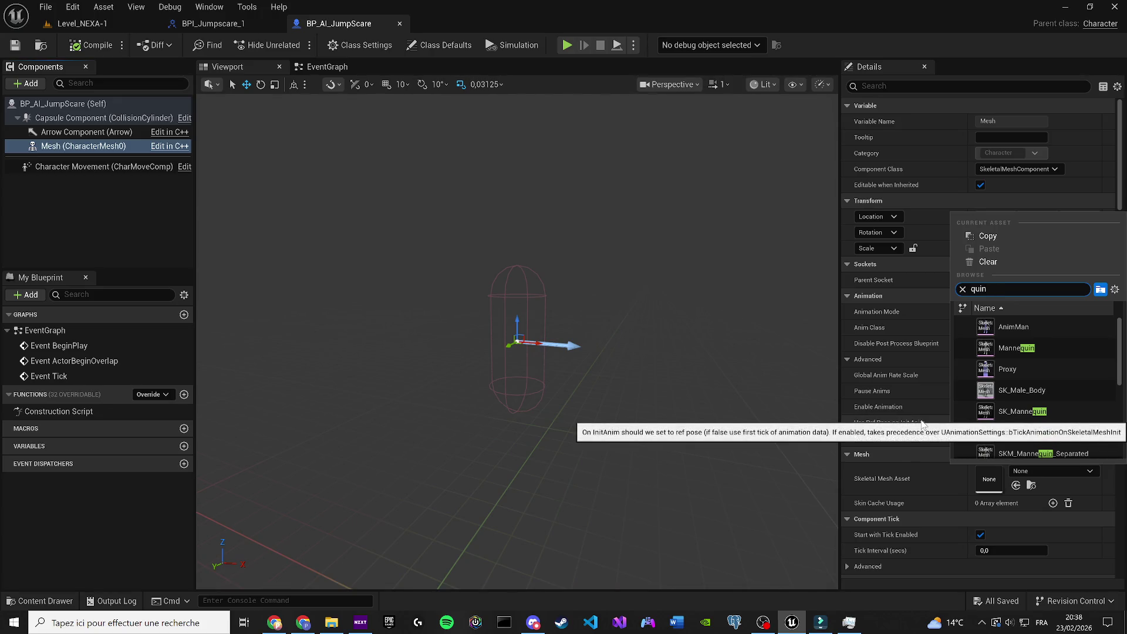
pyautogui.click(1033, 411)
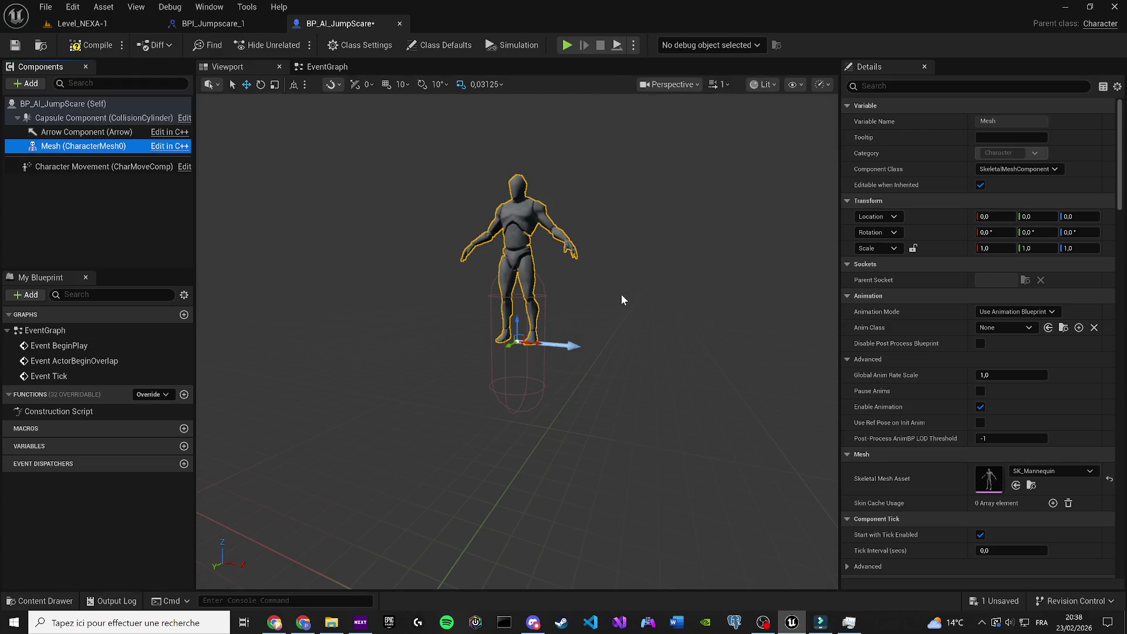
# Step: Set the mesh Location Z to -89 and Rotation Z to -89°
pyautogui.click(1068, 217)
pyautogui.write('-89')
pyautogui.press('Return')
pyautogui.click(1074, 230)
pyautogui.write('-89')
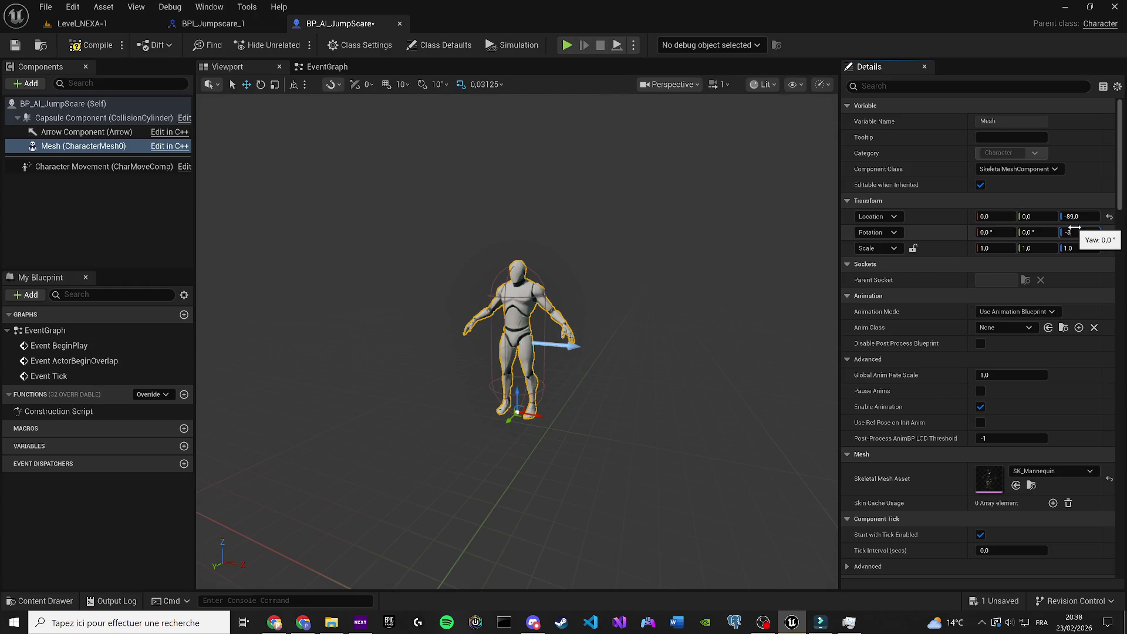
pyautogui.press('Return')
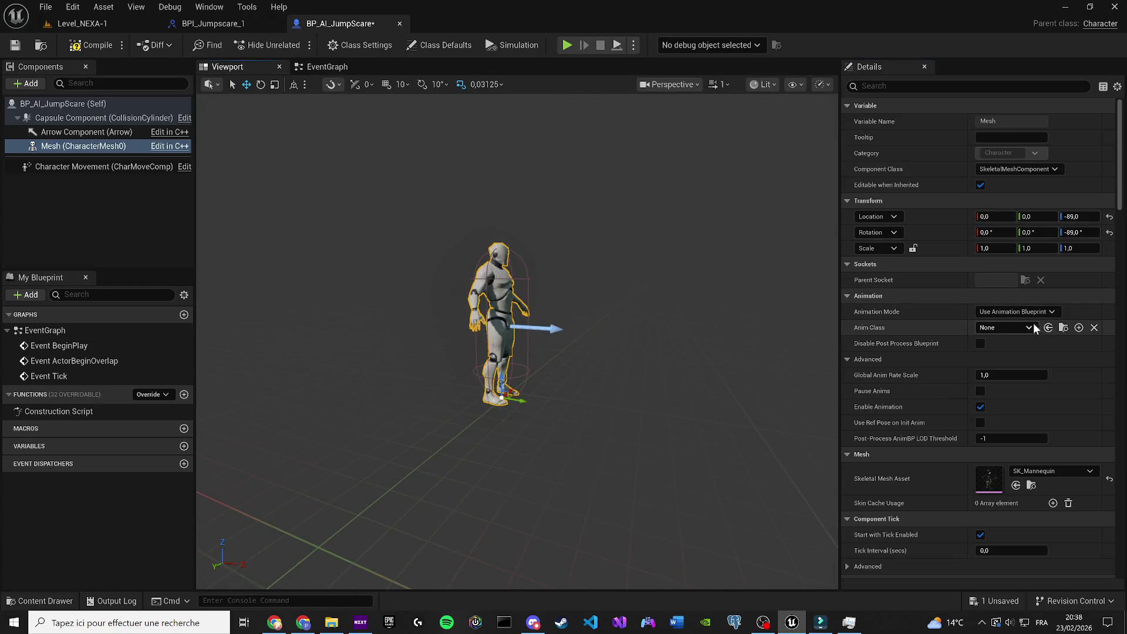
# Step: Preview the Jog_Fwd animation asset on the mesh, then revert to animation blueprint mode
pyautogui.click(1015, 312)
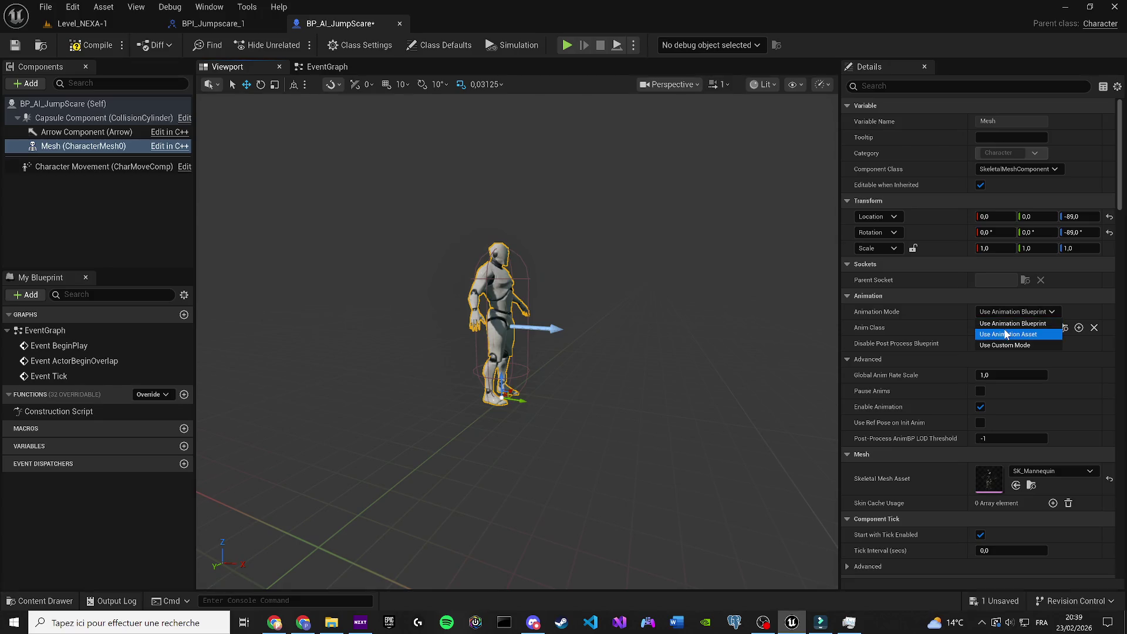
pyautogui.click(1009, 330)
pyautogui.click(1028, 328)
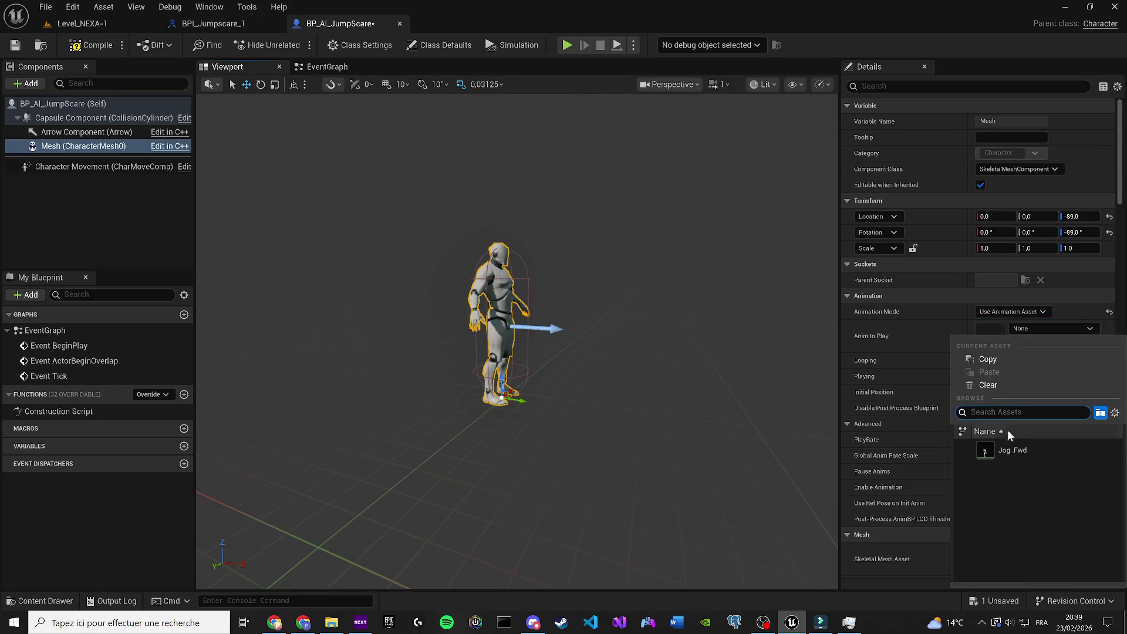
pyautogui.click(1011, 450)
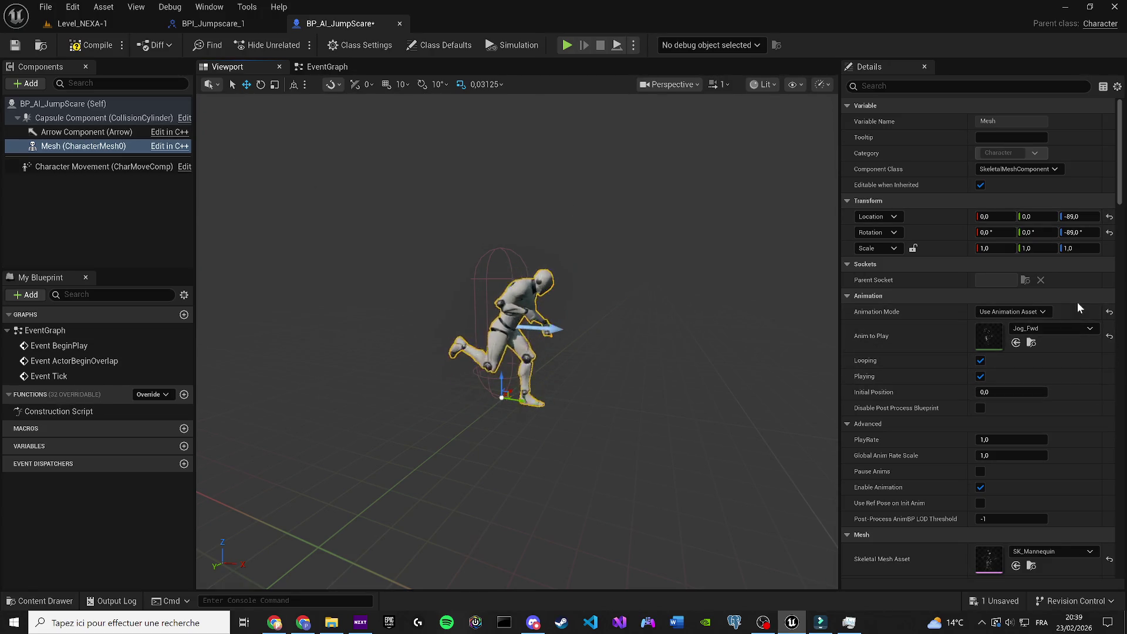
pyautogui.click(1107, 313)
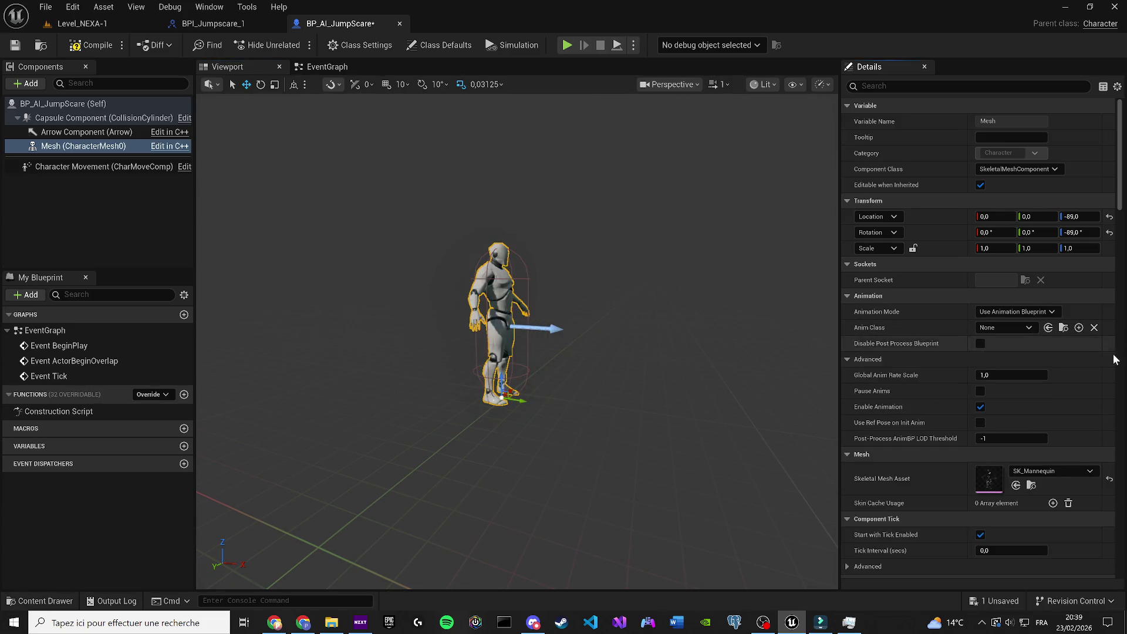
# Step: Swap the character's skeletal mesh to SKM_Manny
pyautogui.click(1070, 471)
pyautogui.scroll(-3, 1080, 379)
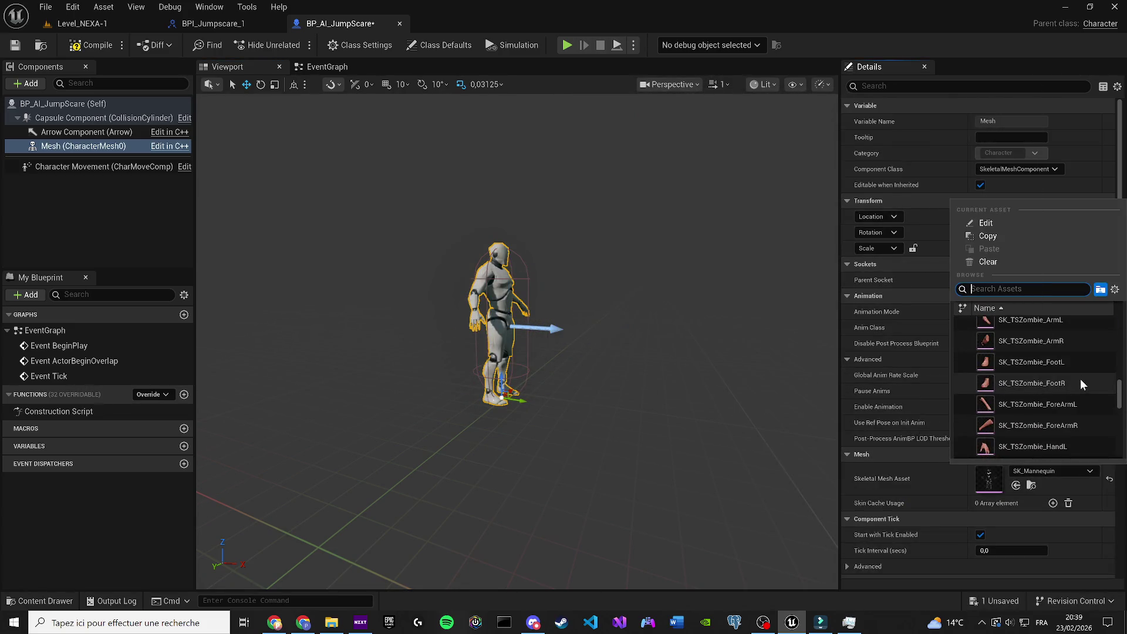
pyautogui.scroll(-3, 1079, 379)
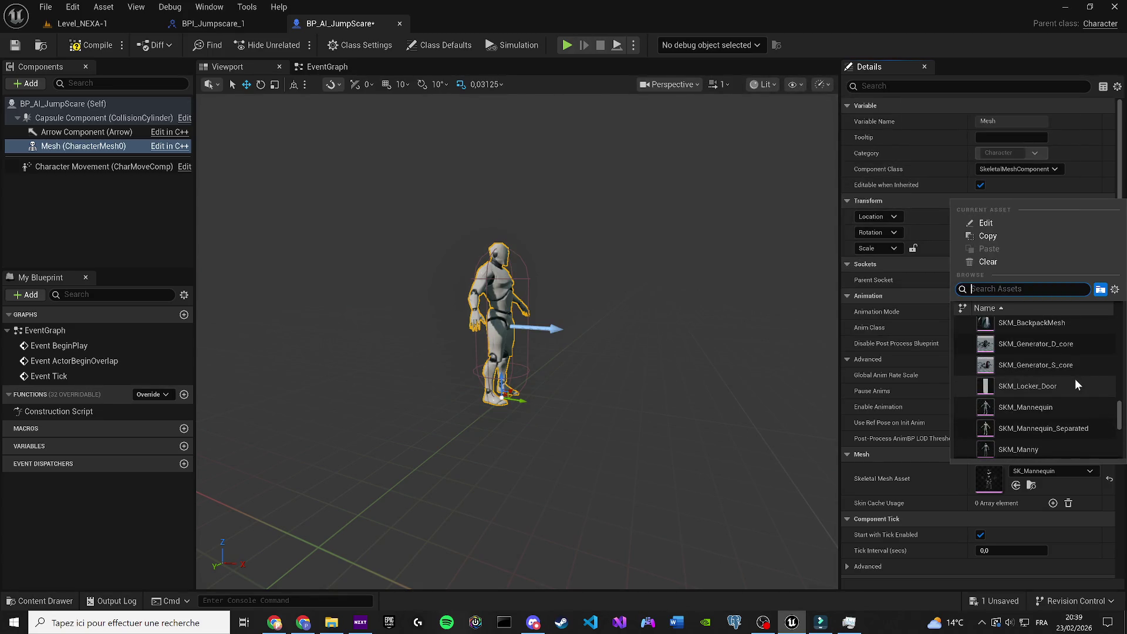
pyautogui.click(1044, 449)
pyautogui.click(1006, 327)
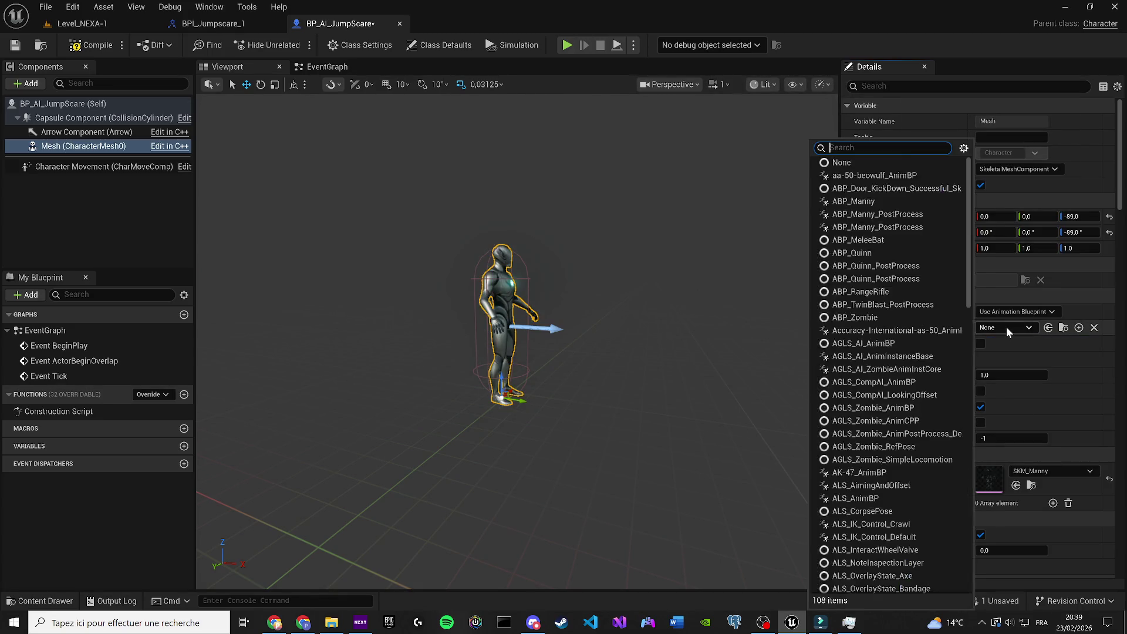
pyautogui.click(1004, 308)
# Step: Switch Animation Mode to Use Animation Asset and try BS_MM_WalkRun
pyautogui.click(1007, 311)
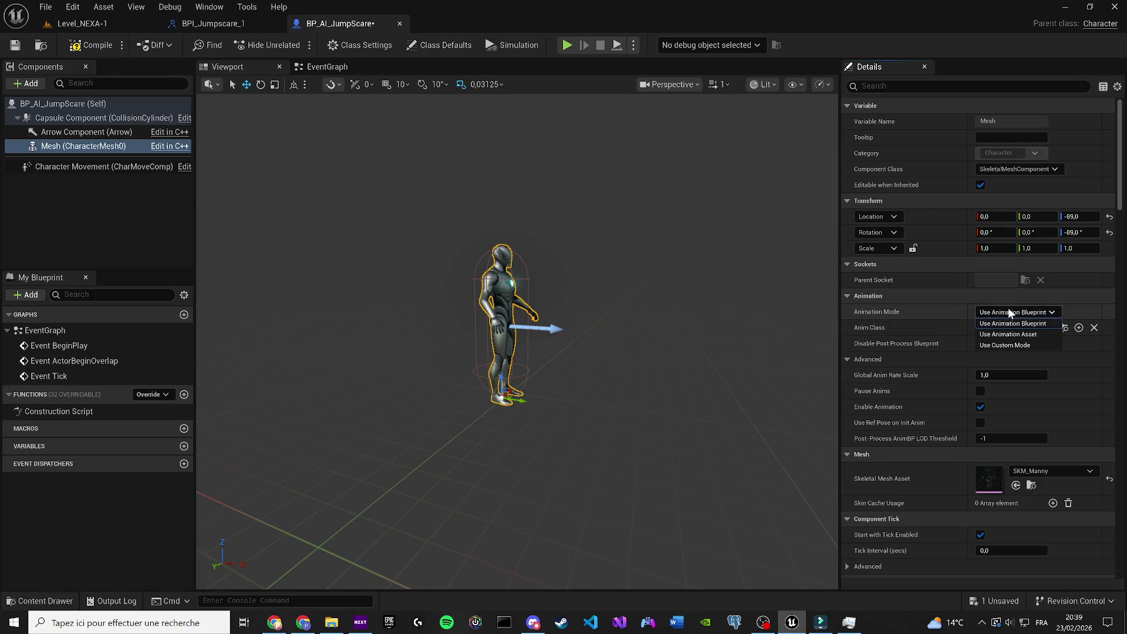
pyautogui.click(1008, 333)
pyautogui.click(1009, 329)
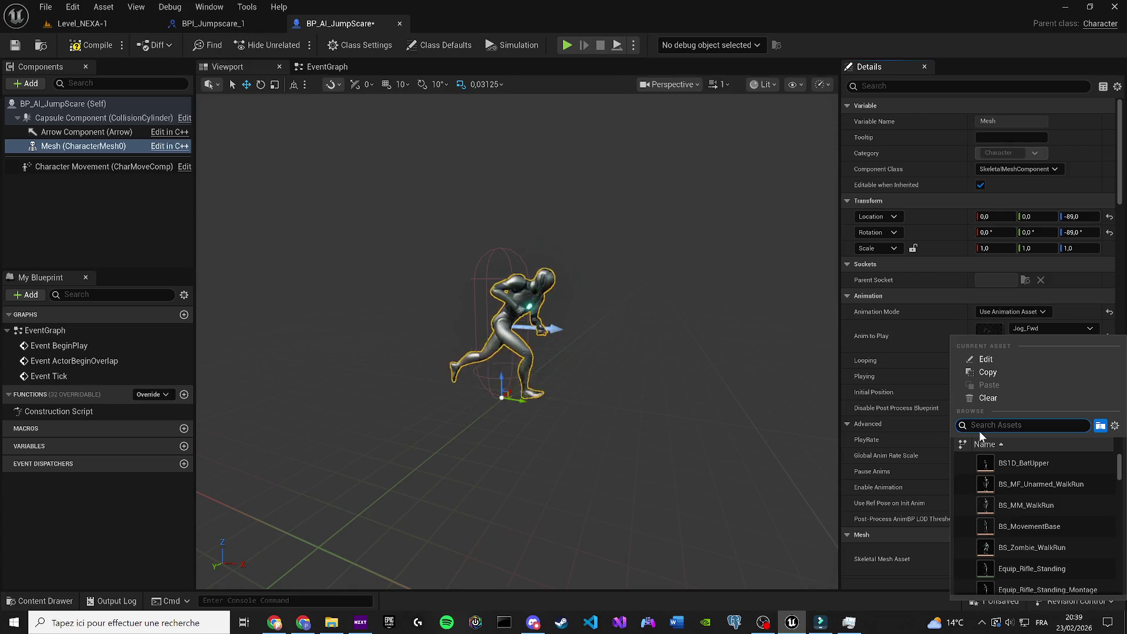
pyautogui.write('walk')
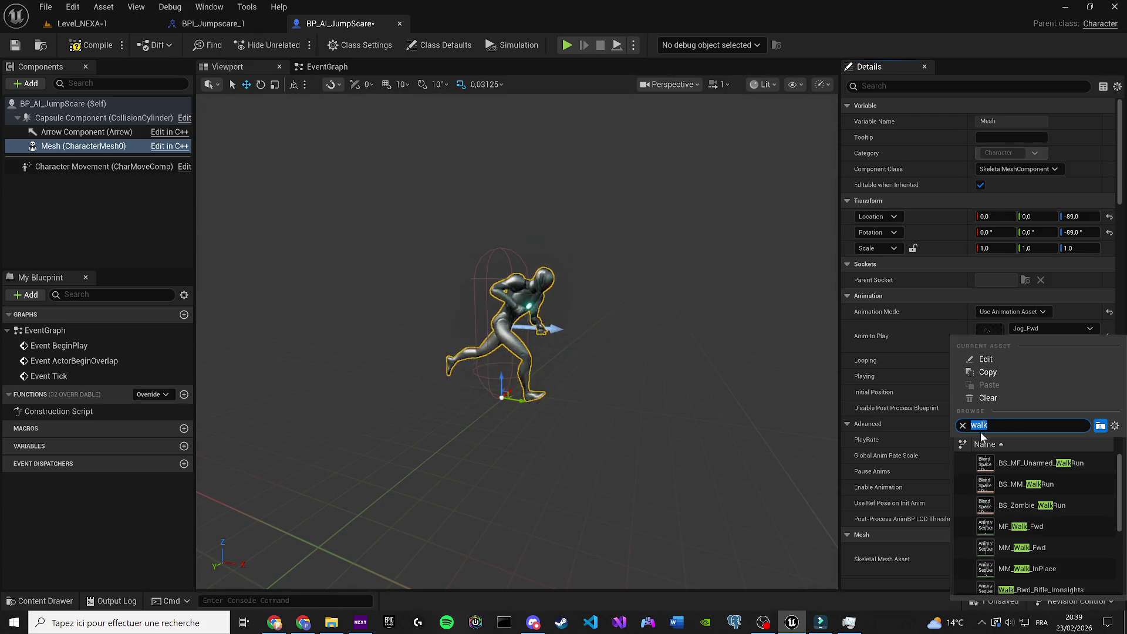
pyautogui.click(1026, 484)
# Step: Try the BS_Zombie_WalkRun, MM_Walk_Fwd and Walk_Rt_Rifle_Ironsights animations
pyautogui.click(1030, 327)
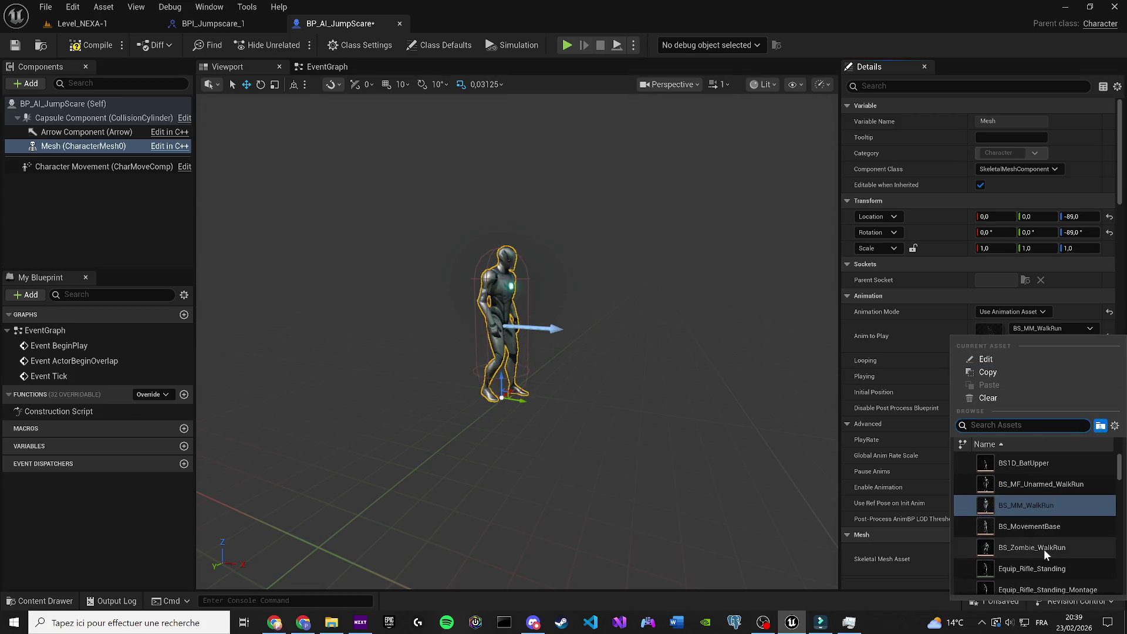
pyautogui.scroll(-4, 1051, 548)
pyautogui.write('walk')
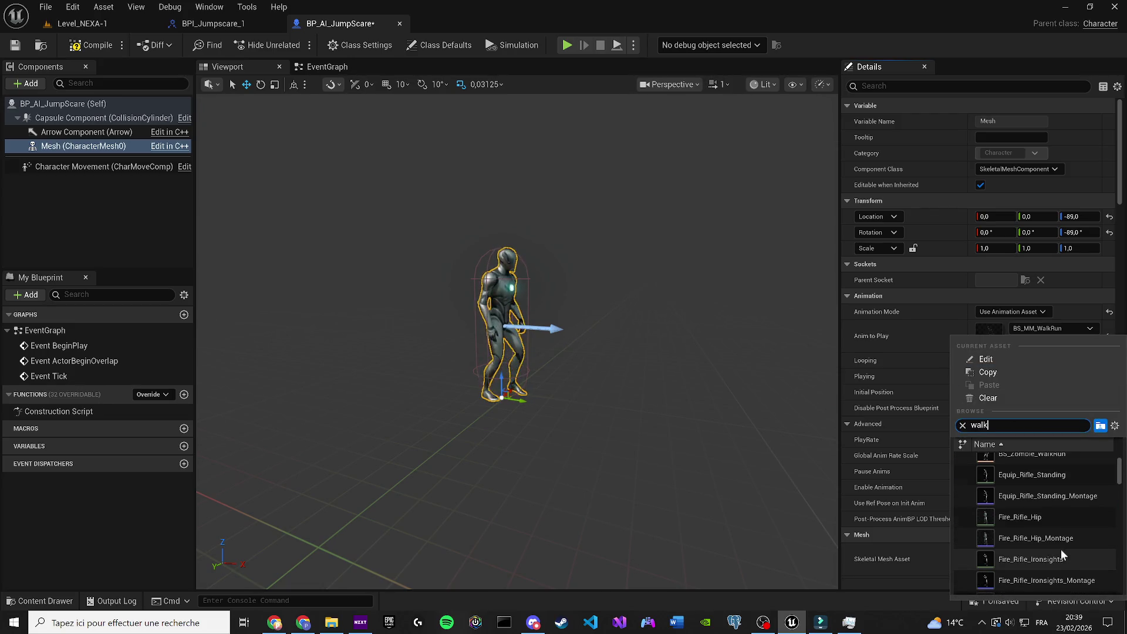
pyautogui.click(1051, 484)
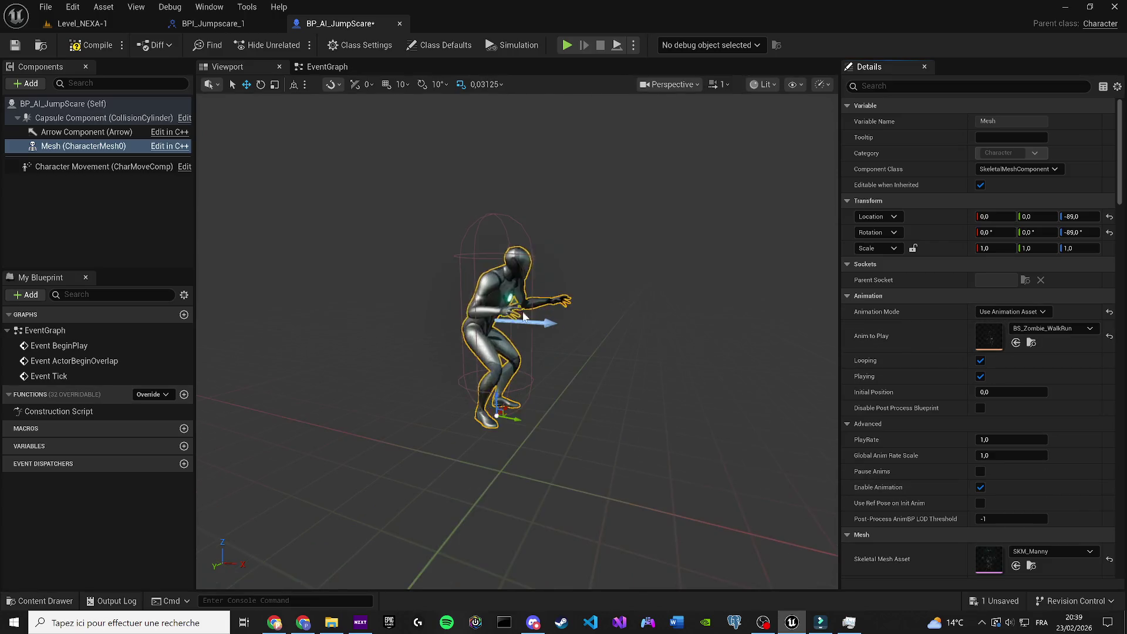
pyautogui.click(1073, 327)
pyautogui.write('walk')
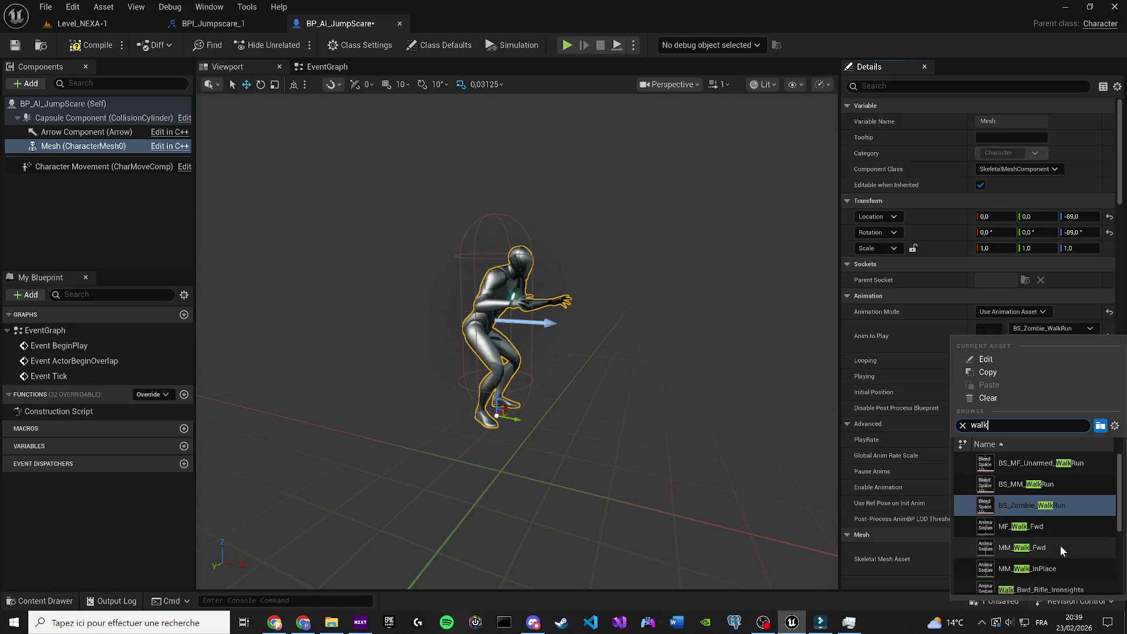
pyautogui.click(1060, 544)
pyautogui.click(1032, 326)
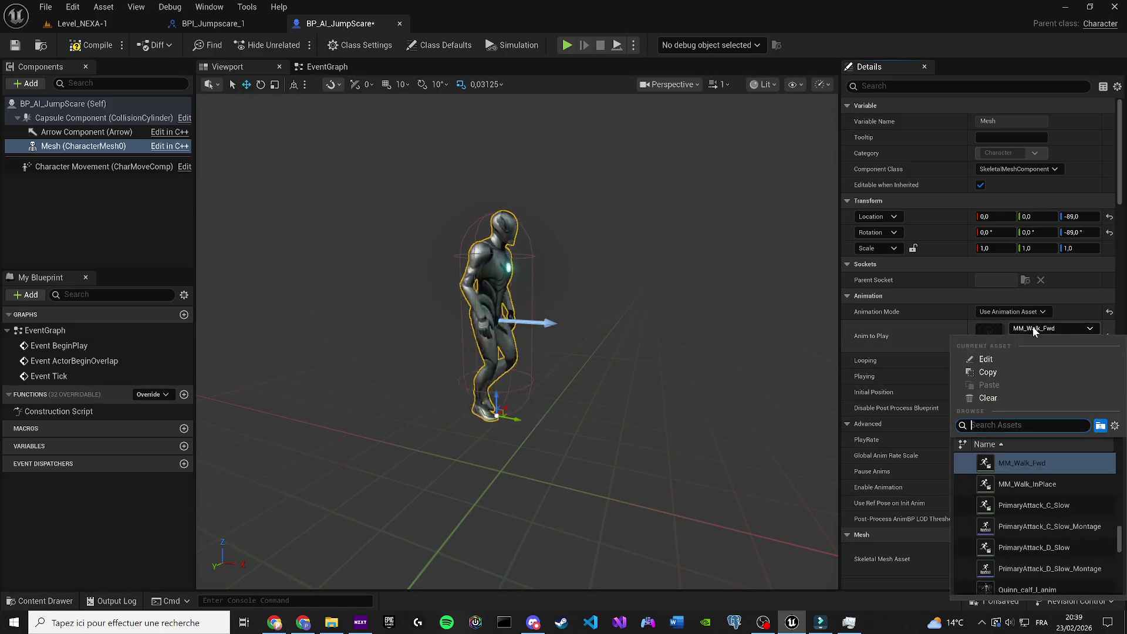
pyautogui.scroll(-1, 1071, 548)
pyautogui.click(1061, 550)
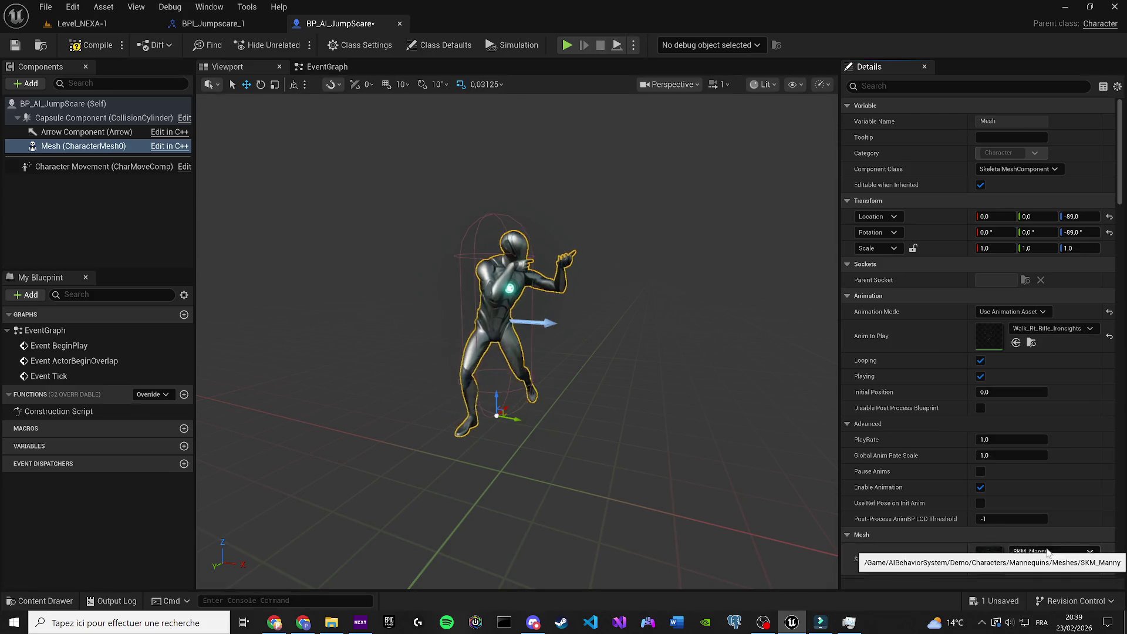
# Step: Try zombie animations HitZombie_Back, ZombieWalkFast and ZombieWalk, settling on ZombieWalkFast
pyautogui.click(1059, 330)
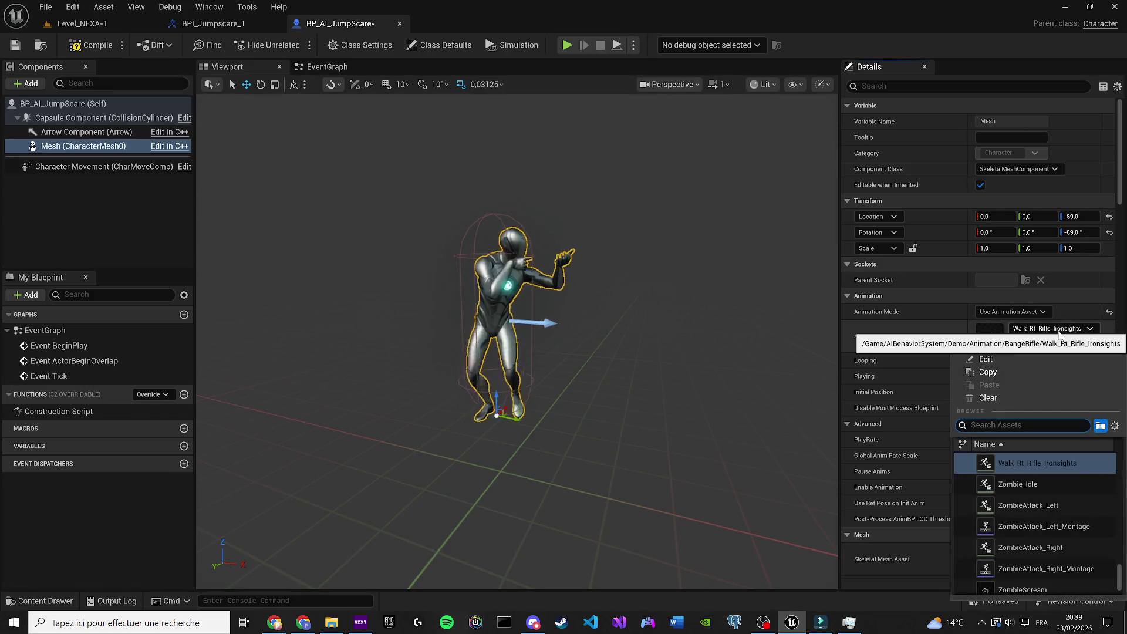
pyautogui.write('zomn')
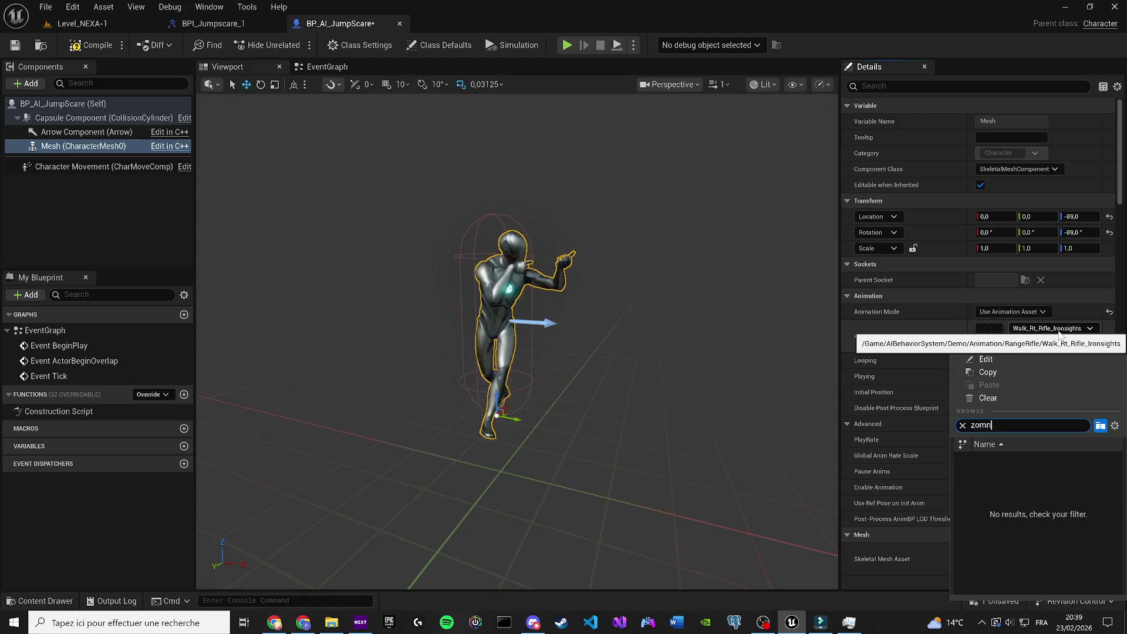
pyautogui.press('BackSpace')
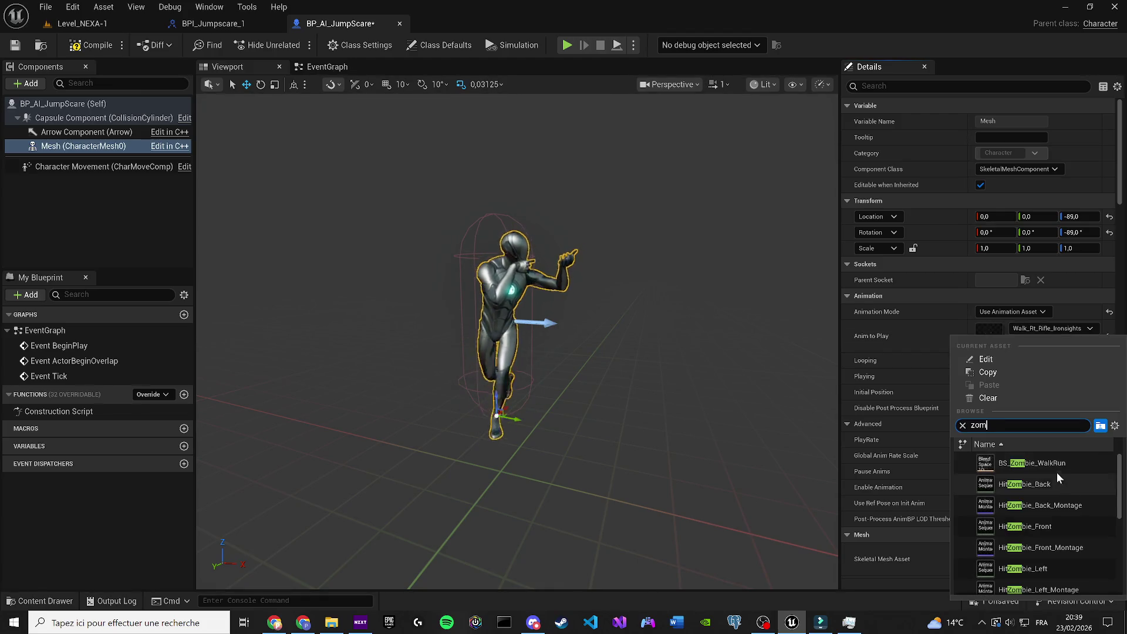
pyautogui.hotkey('ctrl', 'a')
pyautogui.click(1057, 478)
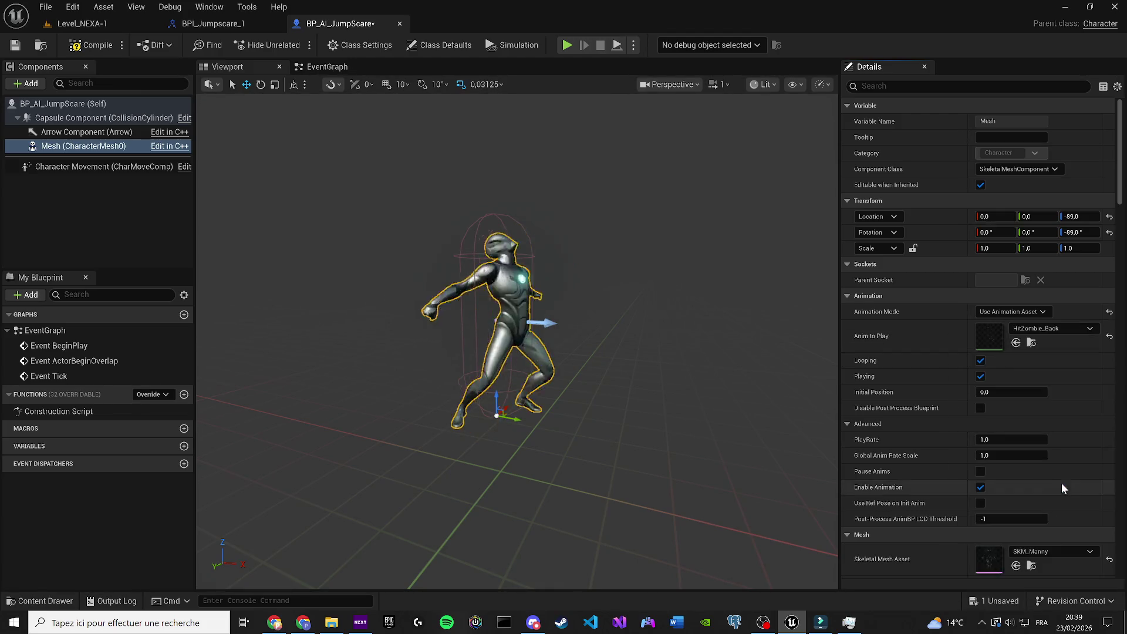
pyautogui.click(1039, 329)
pyautogui.scroll(-5, 1061, 522)
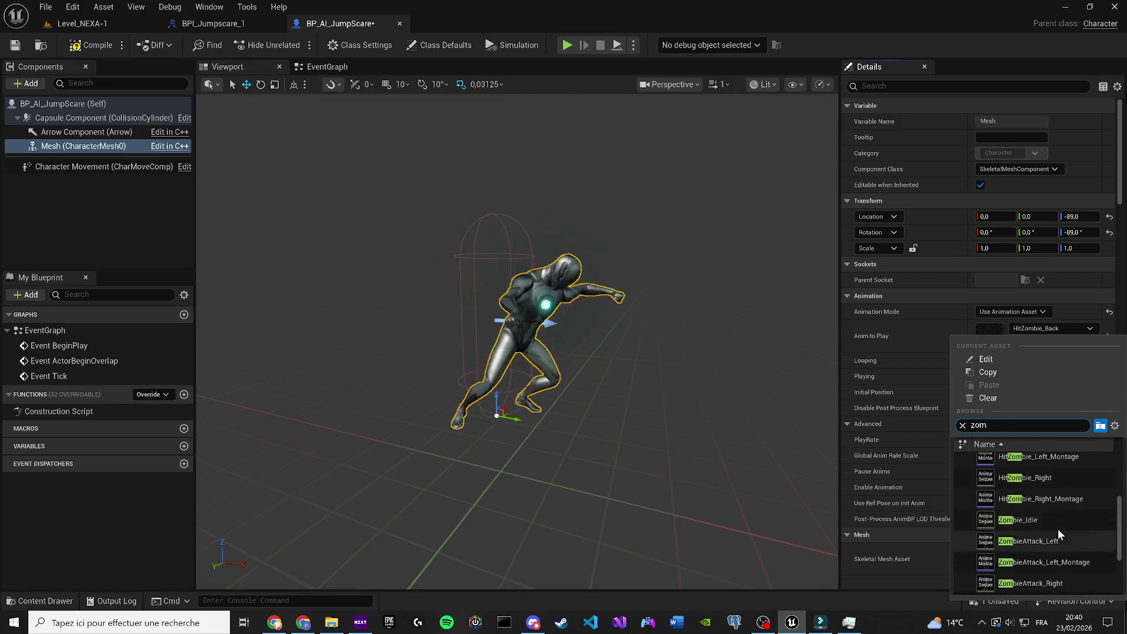
pyautogui.click(1057, 581)
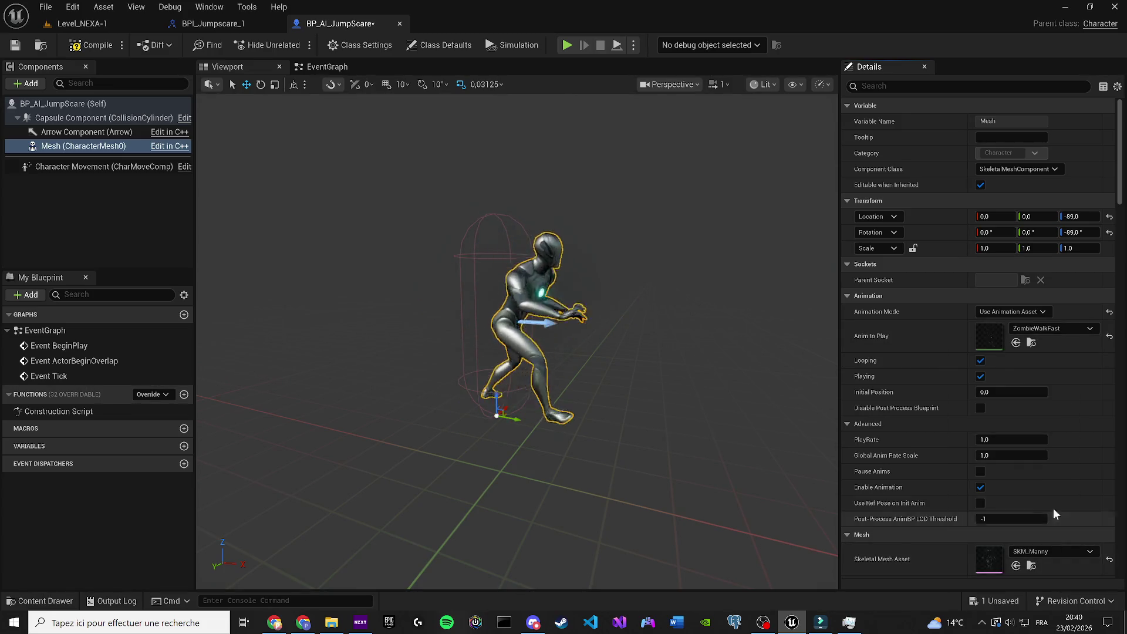
pyautogui.click(1047, 330)
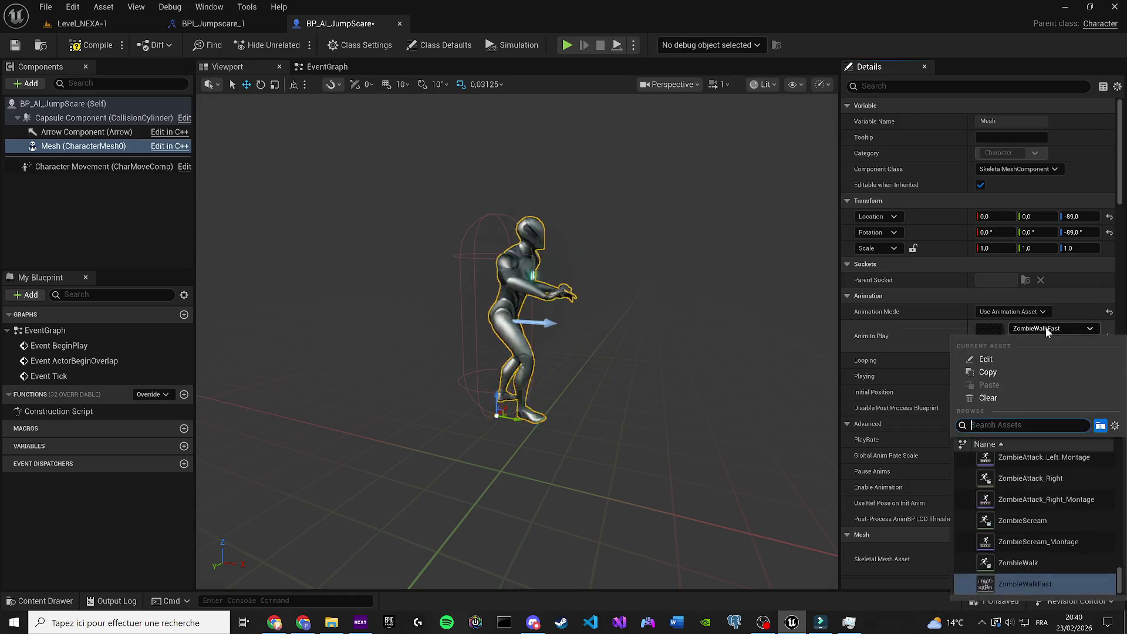
pyautogui.click(1030, 572)
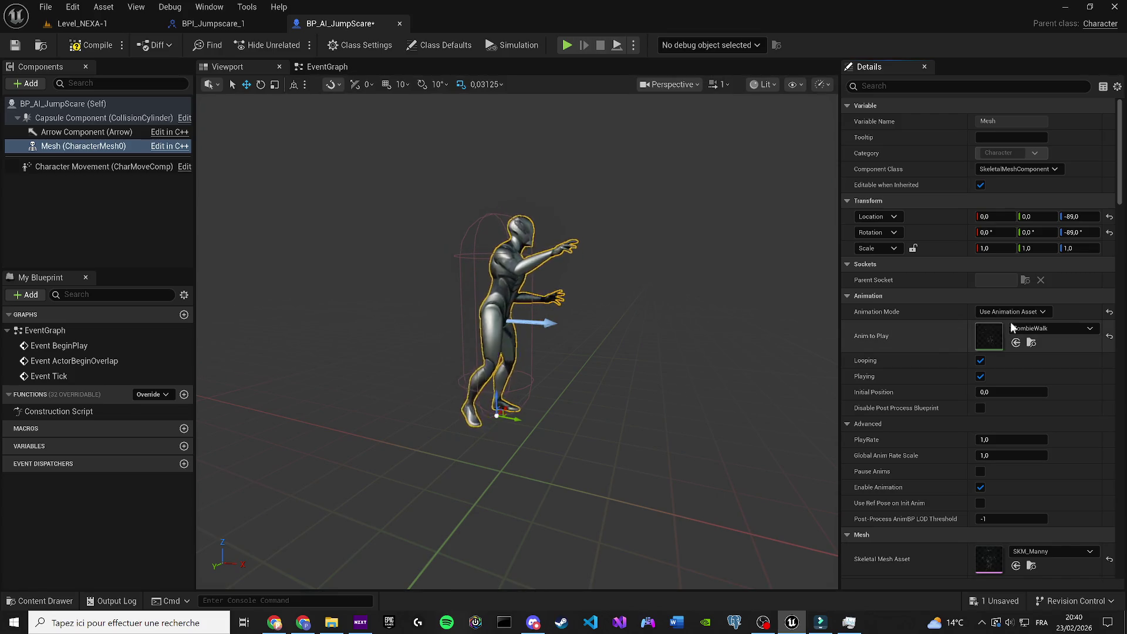
pyautogui.click(1044, 329)
pyautogui.click(1041, 581)
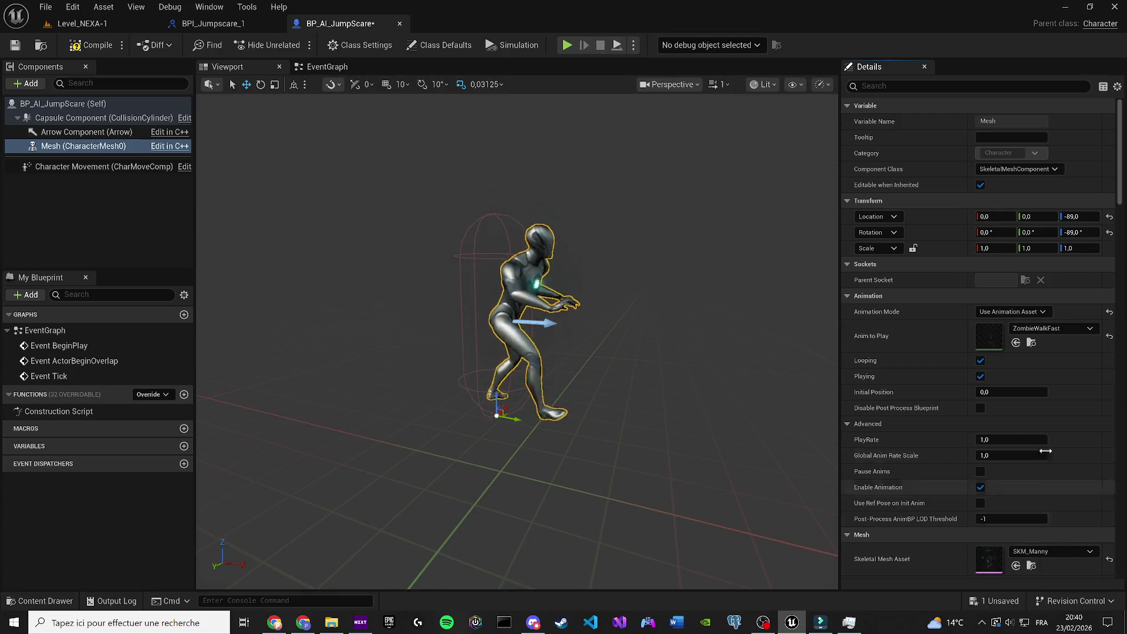
# Step: Preview the animation at play rate 2, reset it to 1, then compile and save
pyautogui.click(1009, 439)
pyautogui.write('2')
pyautogui.press('Return')
pyautogui.write('1')
pyautogui.press('Return')
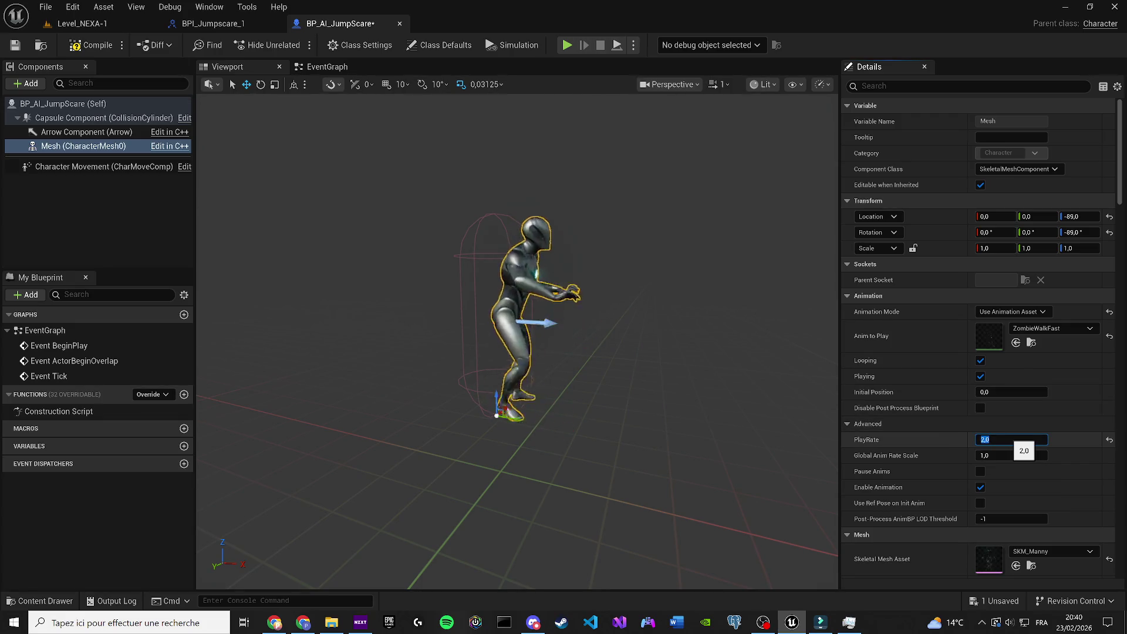
pyautogui.click(83, 50)
pyautogui.hotkey('ctrl', 's')
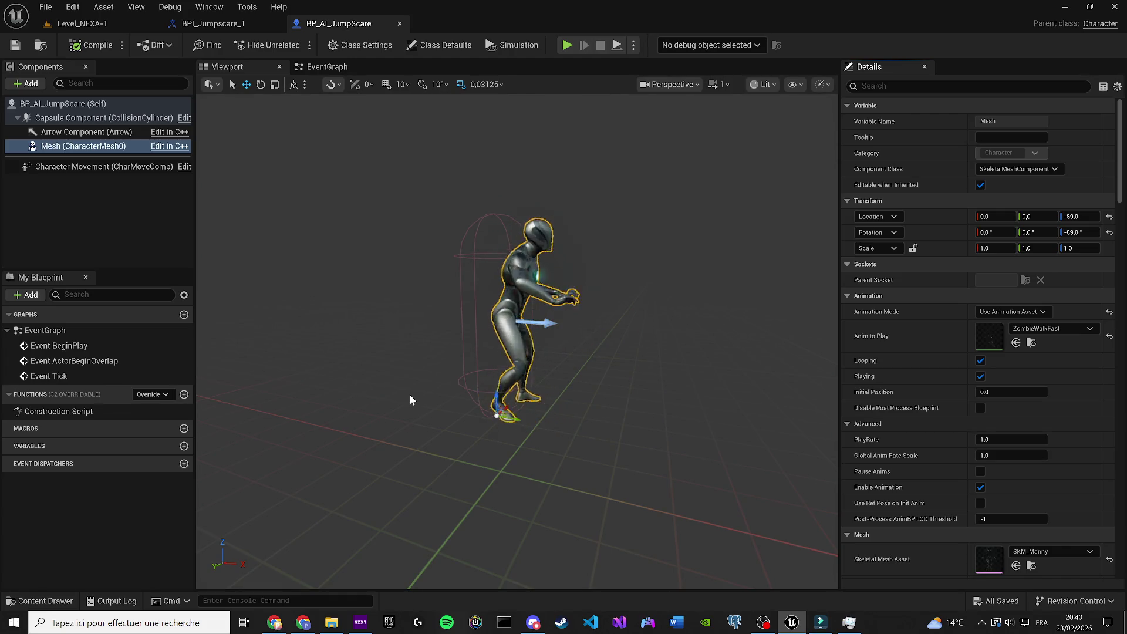
# Step: Delete the unused overlap and Tick event nodes from the event graph
pyautogui.click(325, 67)
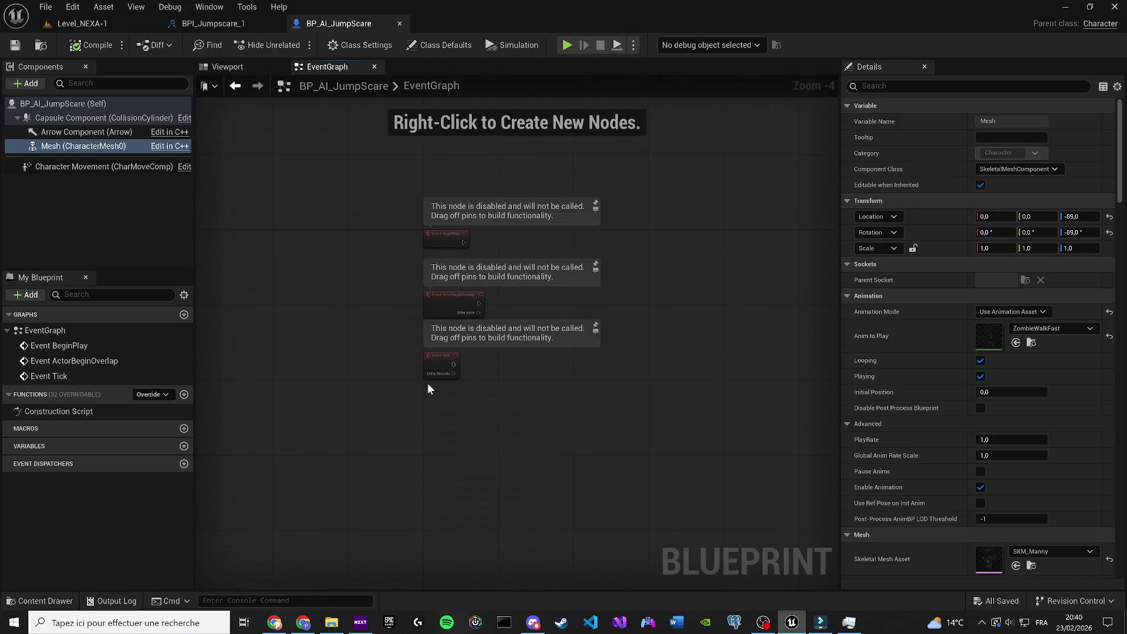
pyautogui.moveTo(422, 435); pyautogui.dragTo(393, 344)
pyautogui.press('Delete')
pyautogui.scroll(2, 416, 281)
# Step: Connect a Set Custom Time Dilation node (0,0) to BeginPlay, then compile and save
pyautogui.moveTo(416, 285); pyautogui.dragTo(463, 297)
pyautogui.write('set ti')
pyautogui.write('me d')
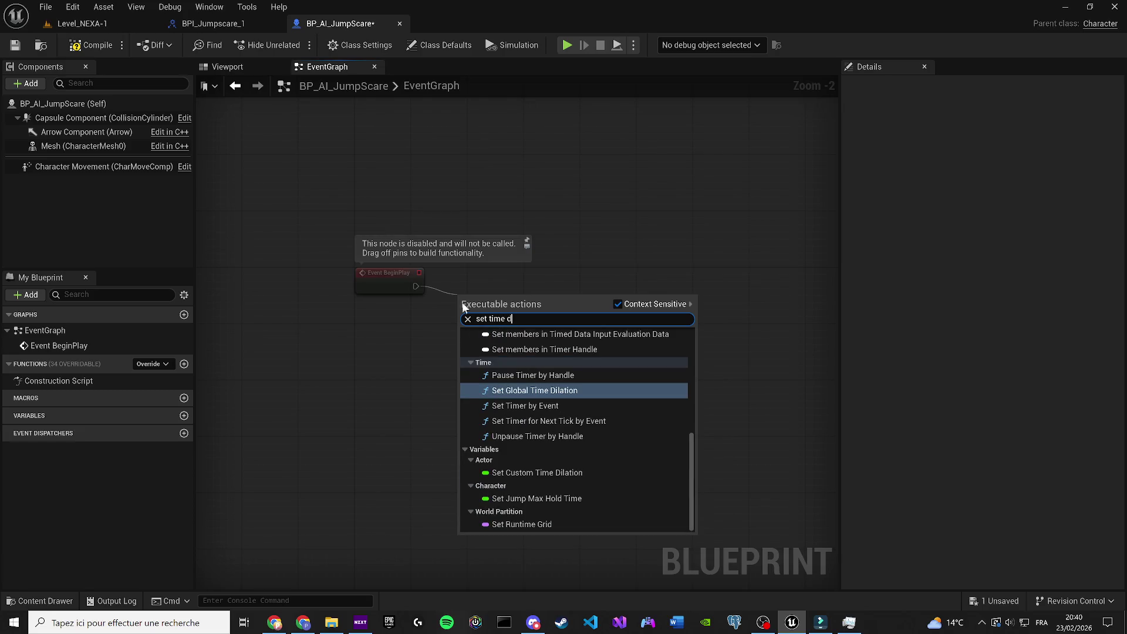
pyautogui.click(521, 473)
pyautogui.scroll(2, 507, 276)
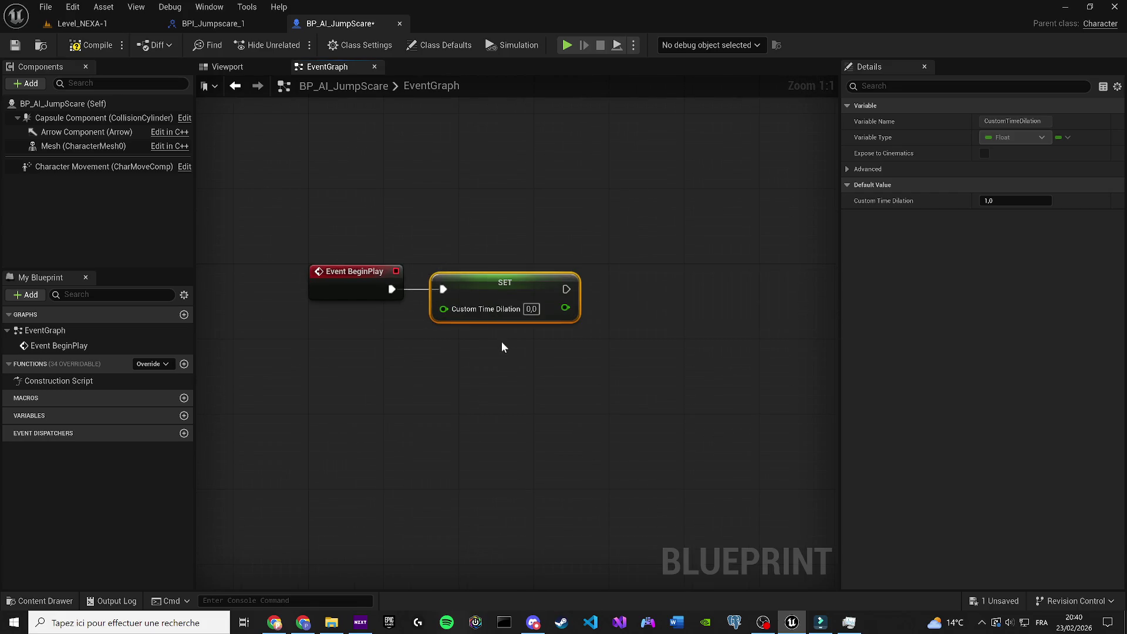
pyautogui.click(91, 45)
pyautogui.click(15, 45)
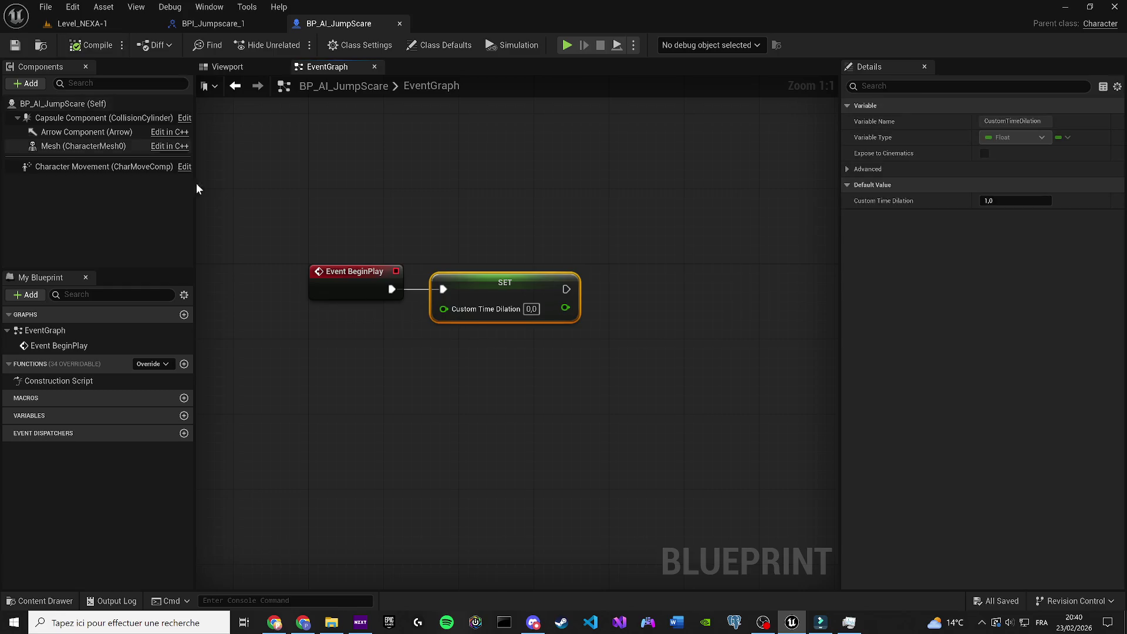
pyautogui.click(222, 8)
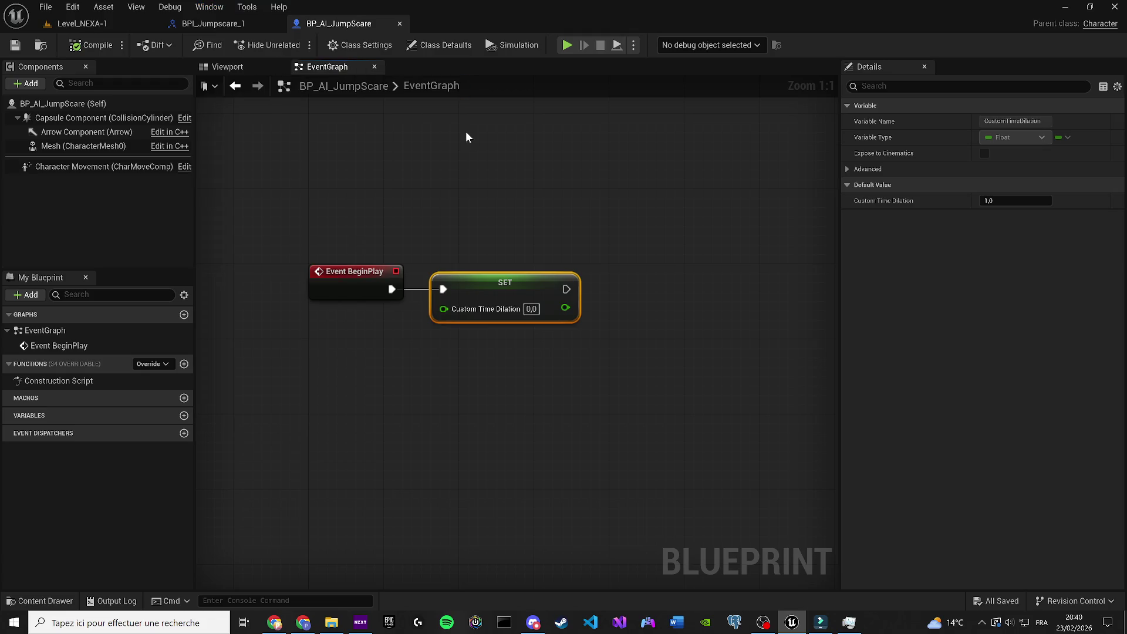
# Step: Add BPI_Jumpscare_1 under Implemented Interfaces in Class Settings and save BP_AI_JumpScare
pyautogui.click(360, 45)
pyautogui.click(992, 359)
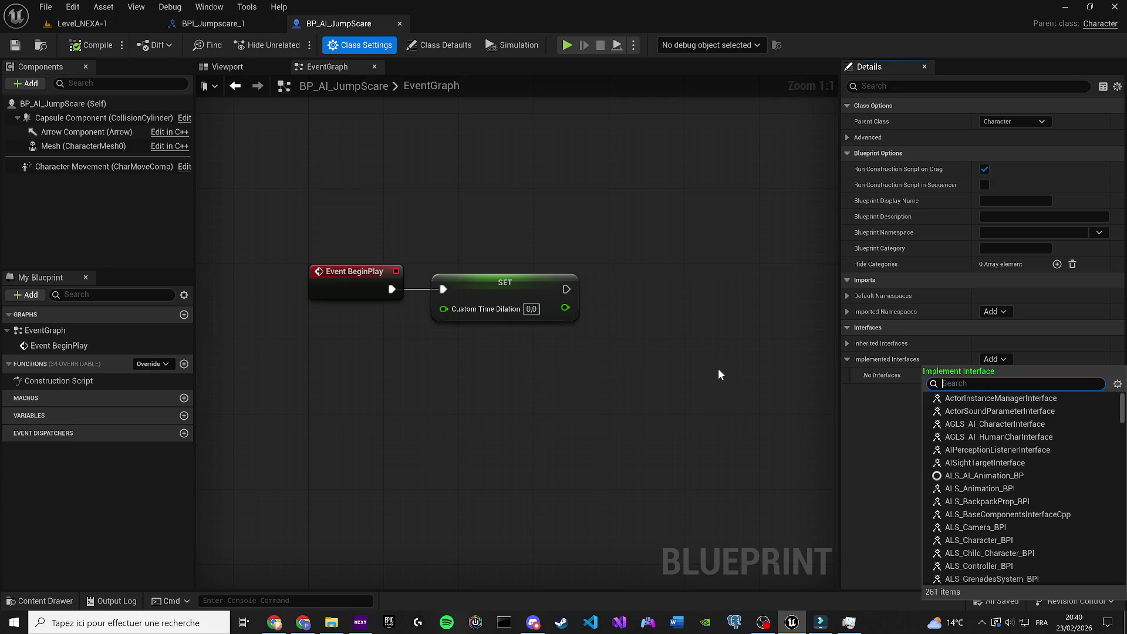
pyautogui.write('jump')
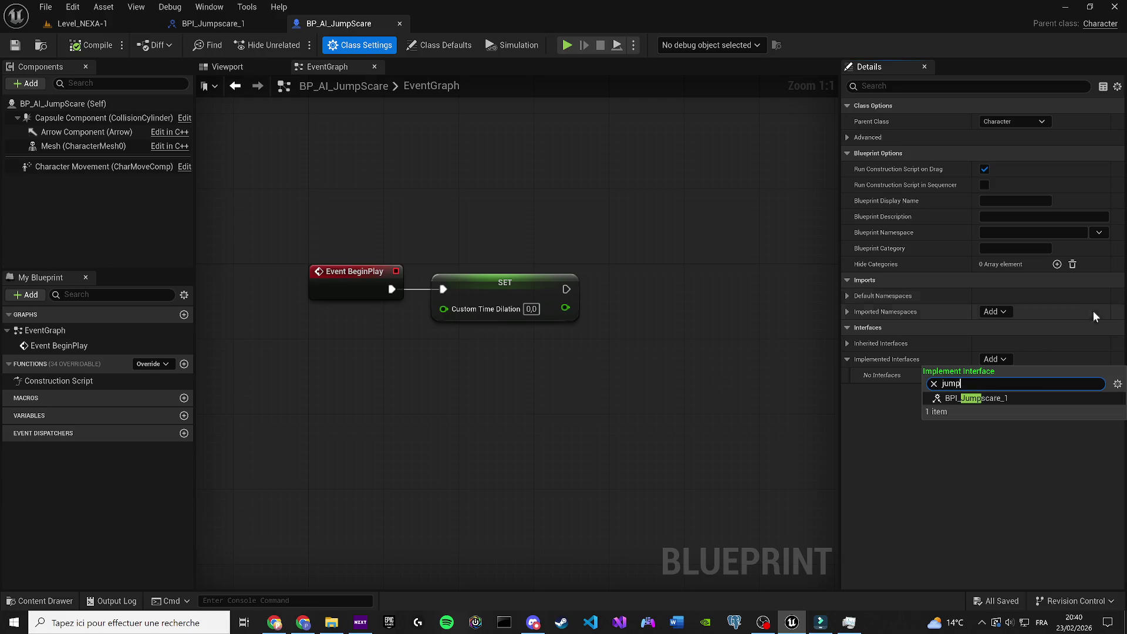
pyautogui.click(1013, 401)
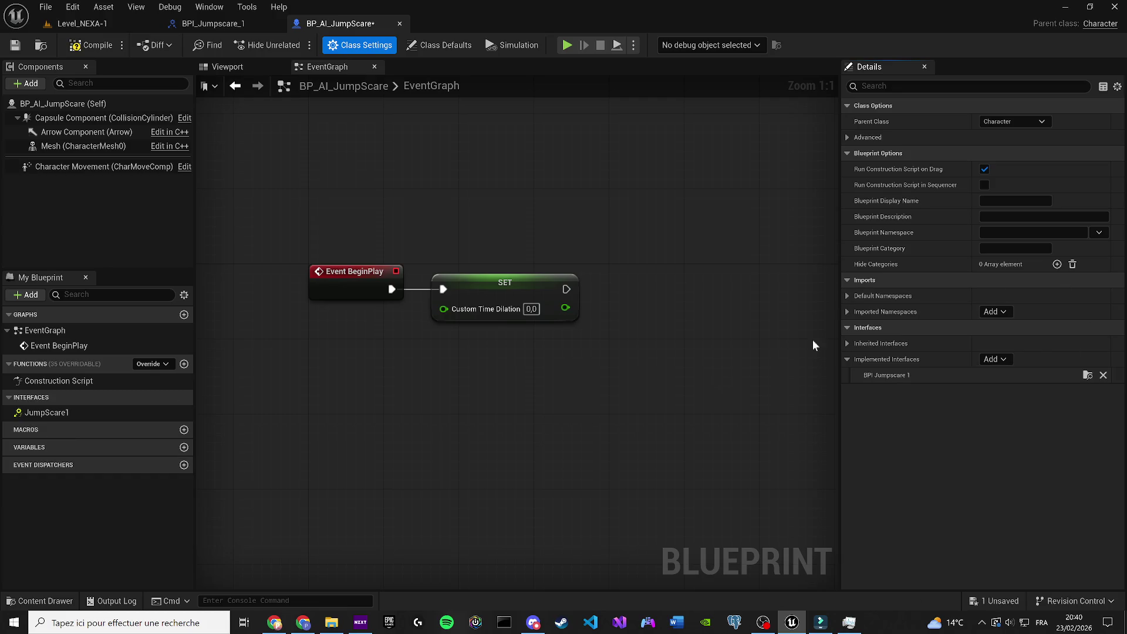
pyautogui.click(16, 45)
# Step: Add Event JumpScare1 and wire it to a copied Custom Time Dilation setter with value 1,0
pyautogui.doubleClick(104, 413)
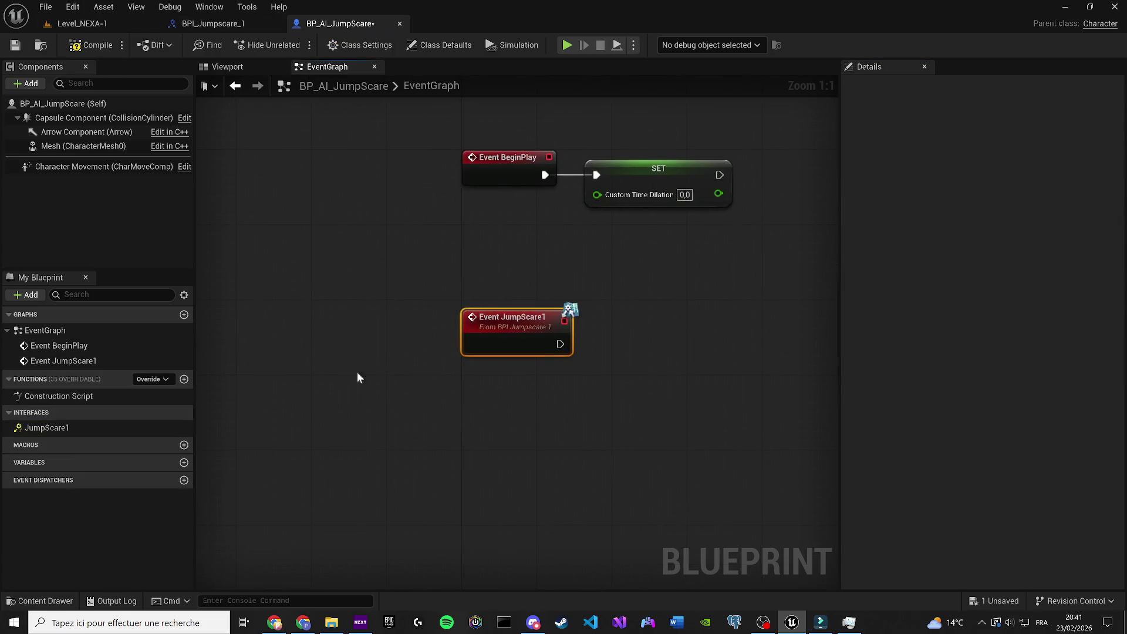
pyautogui.moveTo(610, 309); pyautogui.dragTo(558, 221)
pyautogui.hotkey('ctrl', 'c')
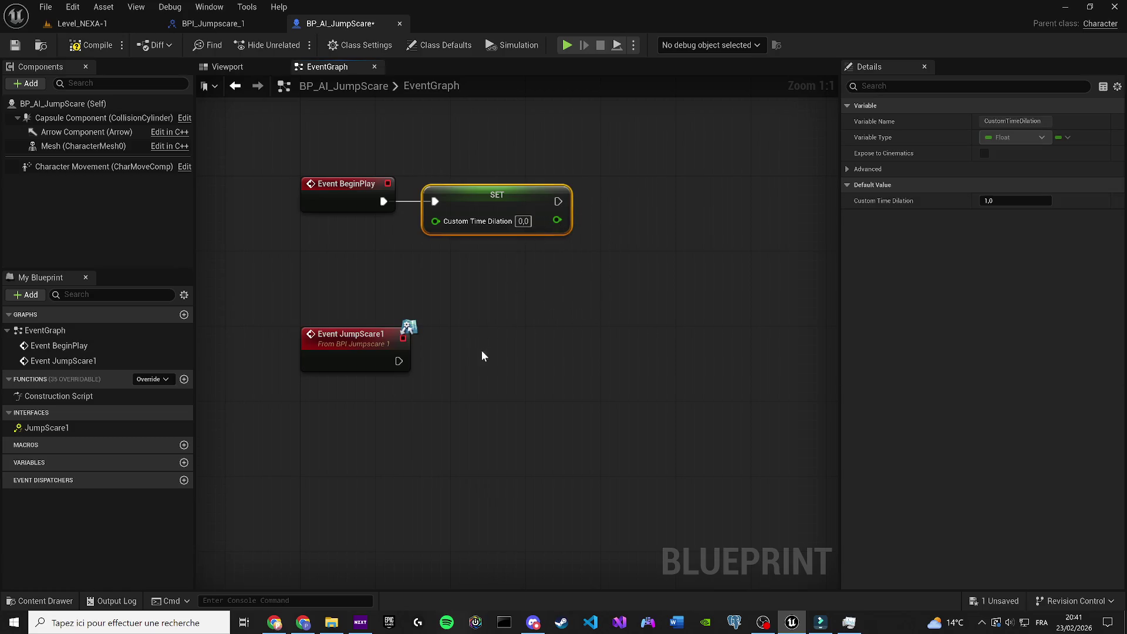
pyautogui.hotkey('ctrl', 'v')
pyautogui.moveTo(399, 361); pyautogui.dragTo(477, 365)
pyautogui.click(570, 380)
pyautogui.write('1')
pyautogui.moveTo(560, 369); pyautogui.dragTo(427, 346)
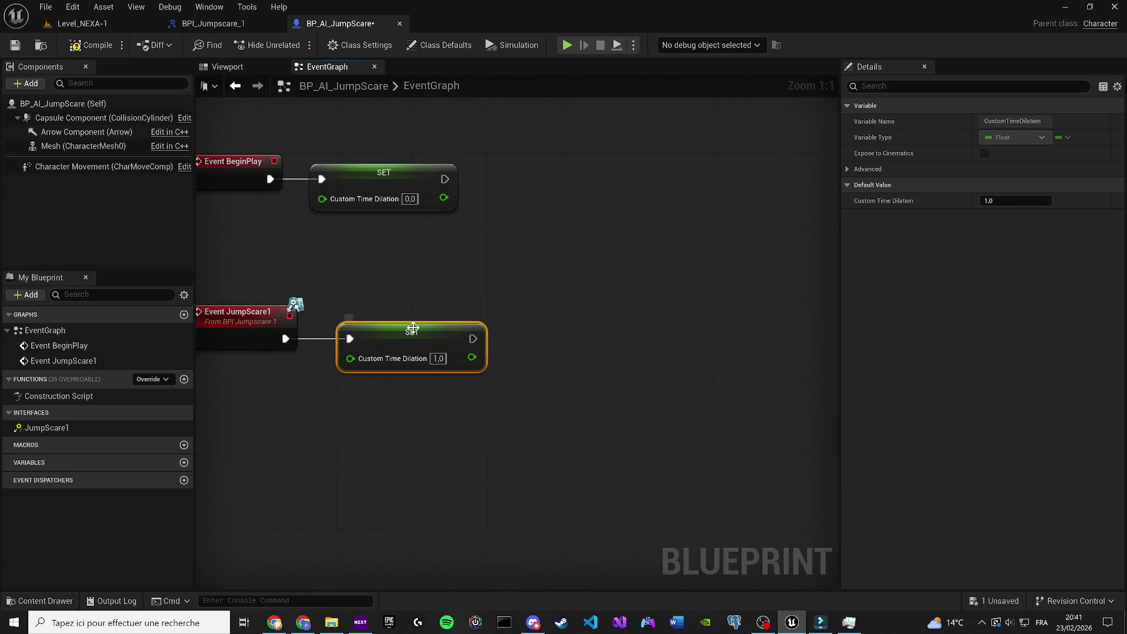
# Step: Chain a Set Play Rate node on Mesh with rate 5,0 after the setter, then compile and save
pyautogui.moveTo(74, 145)
pyautogui.mouseDown()
pyautogui.moveTo(492, 431)
pyautogui.moveTo(531, 407)
pyautogui.moveTo(574, 405)
pyautogui.mouseUp()
pyautogui.write('set ola')
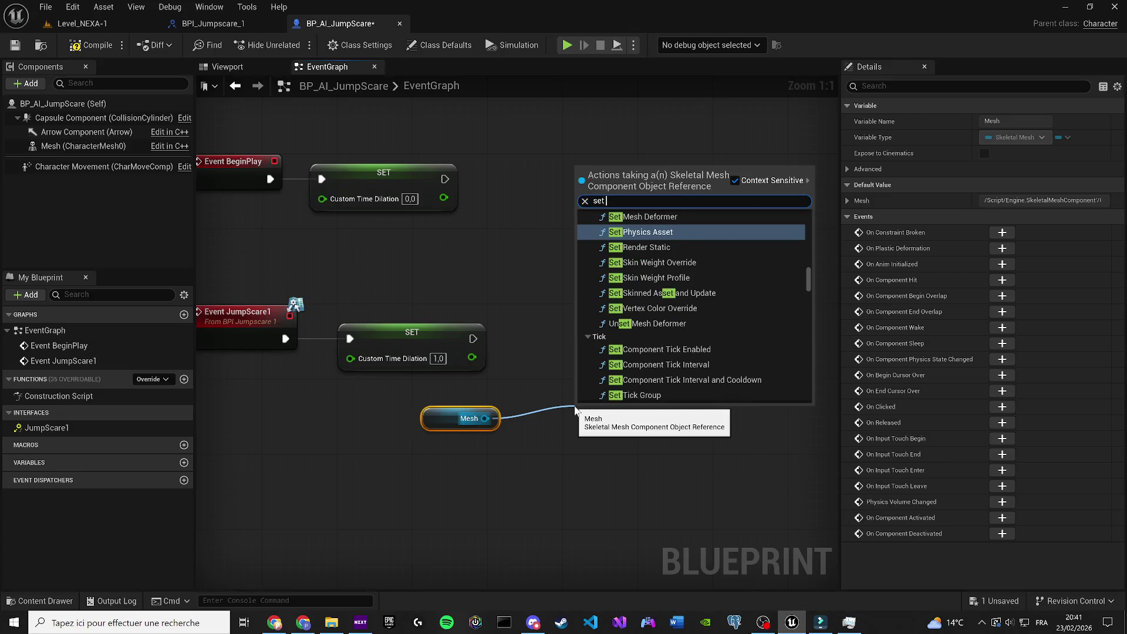
pyautogui.press('BackSpace')
pyautogui.press('BackSpace')
pyautogui.press('BackSpace')
pyautogui.write('play ')
pyautogui.write('r')
pyautogui.press('Return')
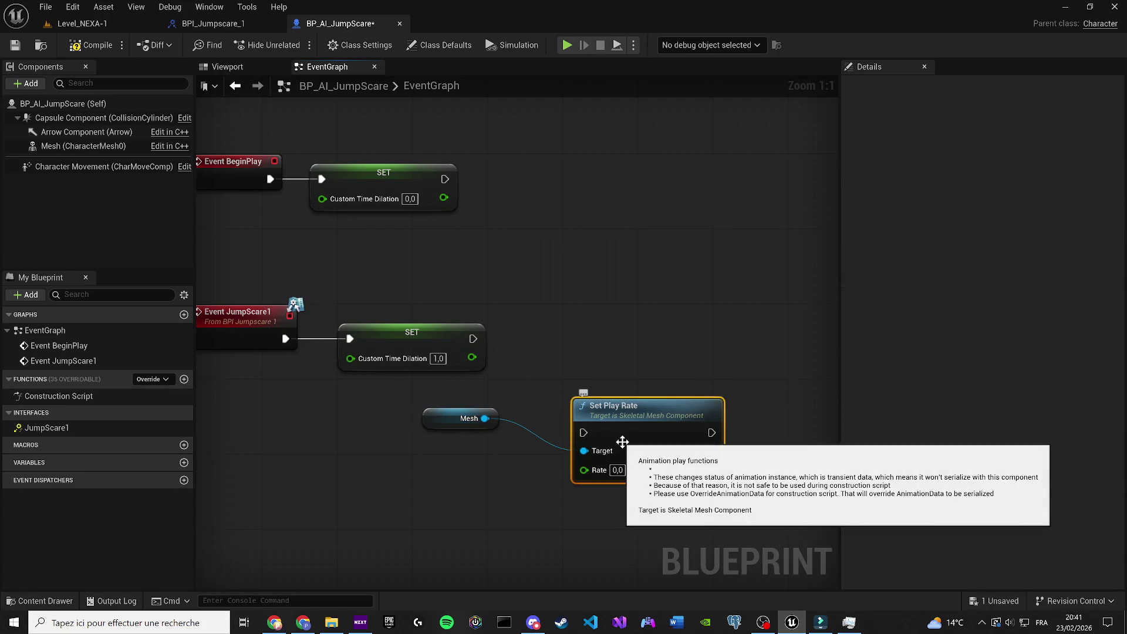
pyautogui.click(617, 469)
pyautogui.write('5')
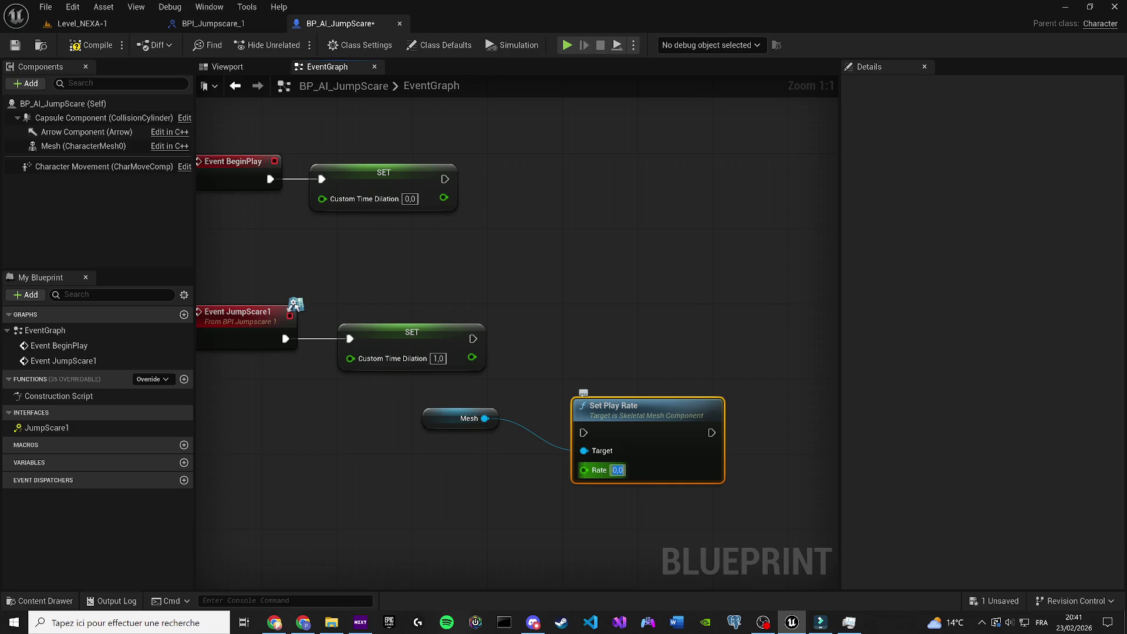
pyautogui.press('Return')
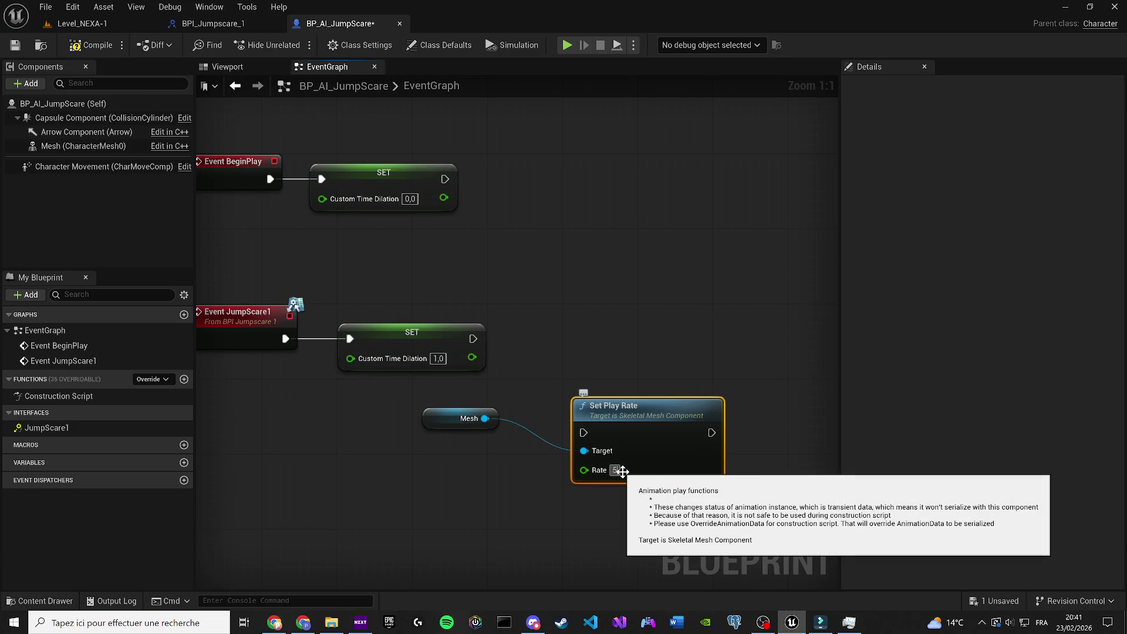
pyautogui.moveTo(622, 471); pyautogui.dragTo(594, 415)
pyautogui.moveTo(452, 337)
pyautogui.mouseDown()
pyautogui.moveTo(558, 388)
pyautogui.moveTo(555, 378)
pyautogui.mouseUp()
pyautogui.moveTo(594, 376); pyautogui.dragTo(583, 337)
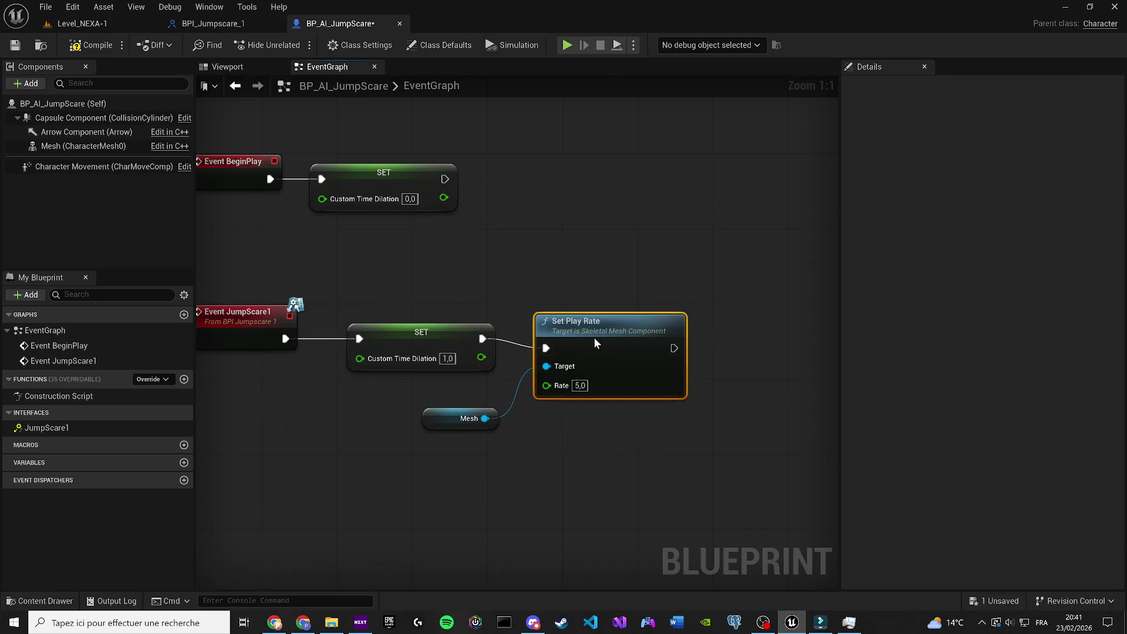
pyautogui.click(91, 45)
pyautogui.click(15, 45)
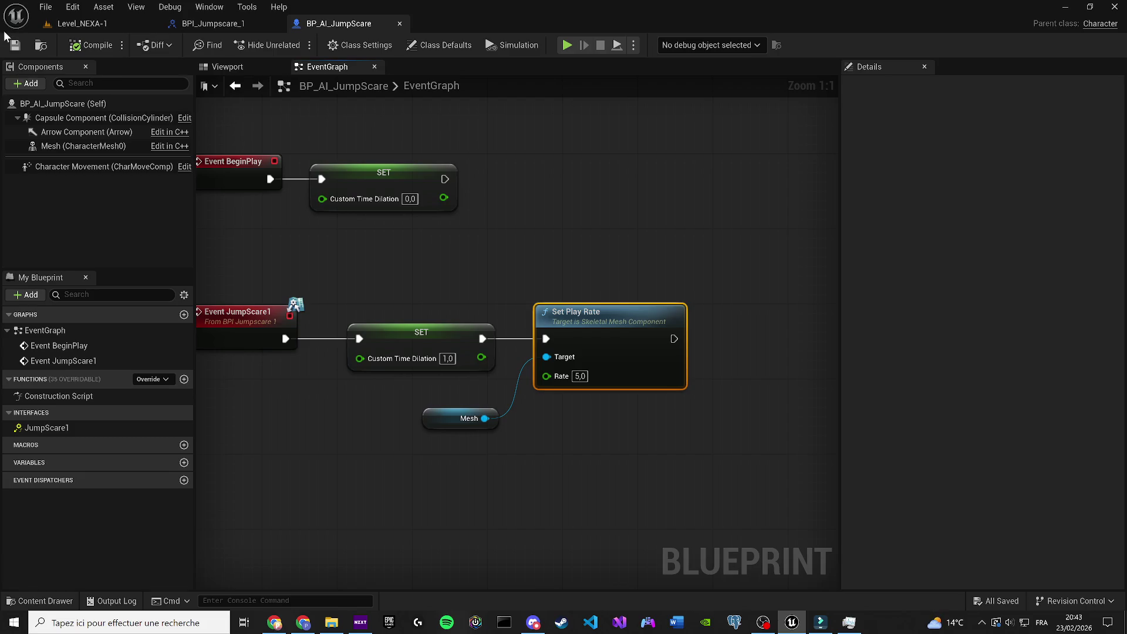
pyautogui.moveTo(644, 331)
pyautogui.mouseDown()
pyautogui.moveTo(419, 298)
pyautogui.moveTo(513, 307)
pyautogui.mouseUp()
# Step: Add an AI MoveTo node after Set Play Rate, discarding the wrong Move To node
pyautogui.write('ai move')
pyautogui.press('Return')
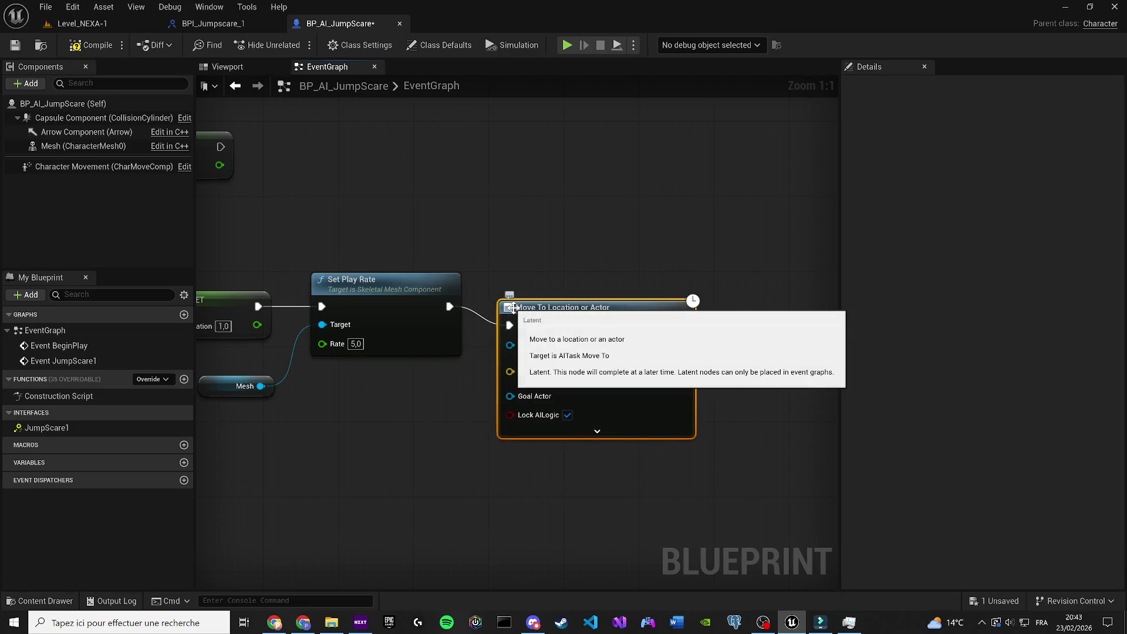
pyautogui.press('Delete')
pyautogui.moveTo(456, 302); pyautogui.dragTo(490, 304)
pyautogui.write('ai move')
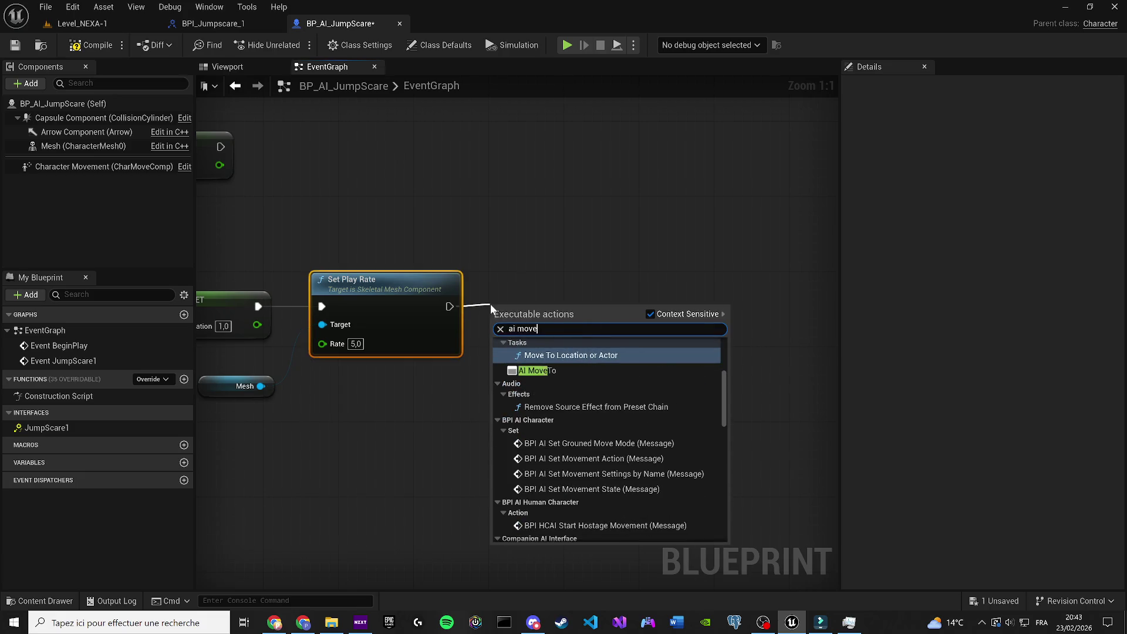
pyautogui.press('Down')
pyautogui.press('Return')
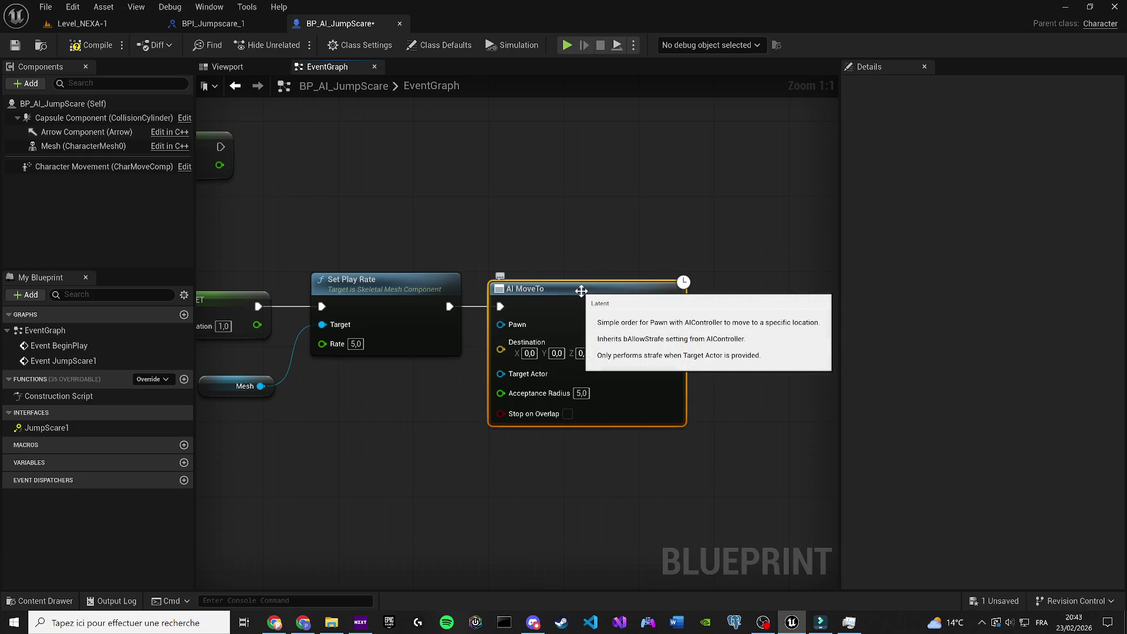
# Step: Plug a Self reference into AI MoveTo's Pawn, save, and return to Level_NEXA-1
pyautogui.moveTo(501, 324); pyautogui.dragTo(424, 402)
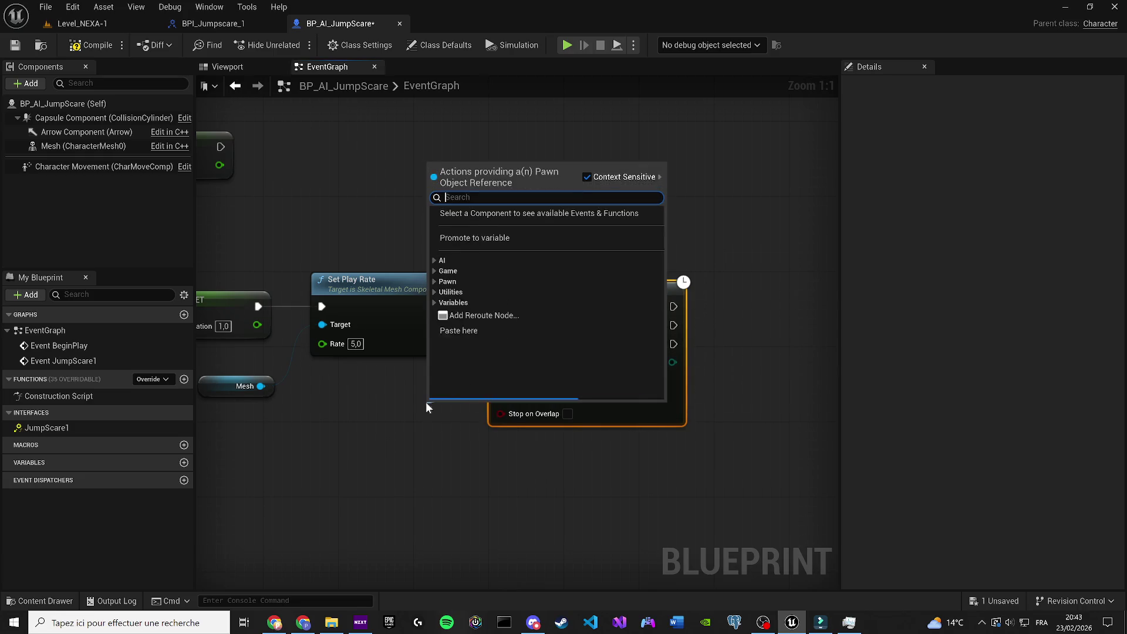
pyautogui.write('self')
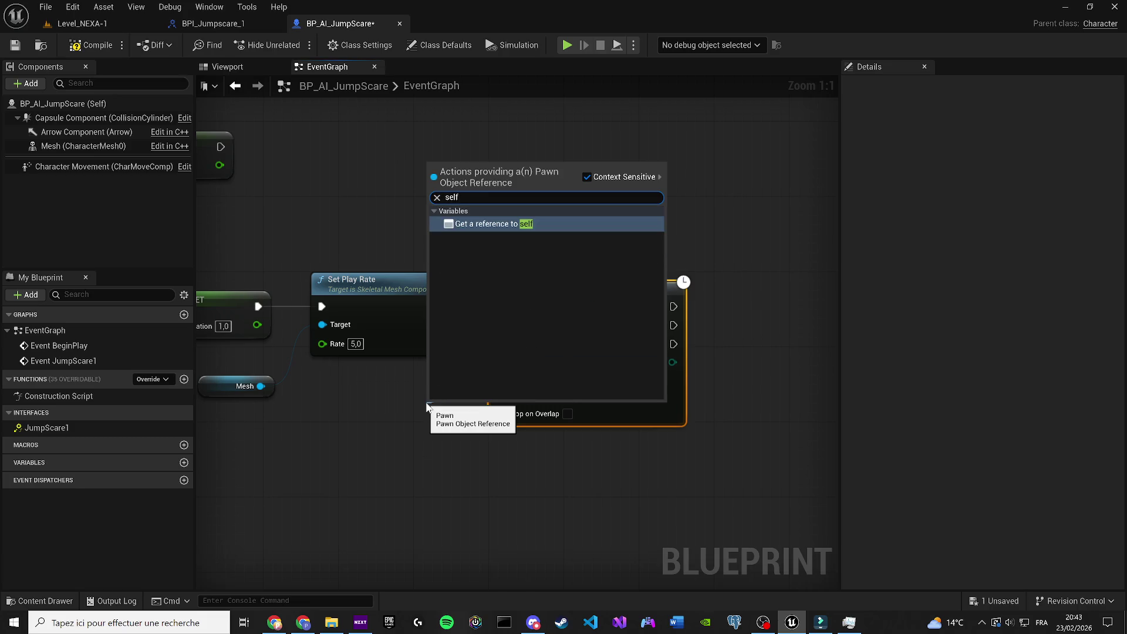
pyautogui.press('Return')
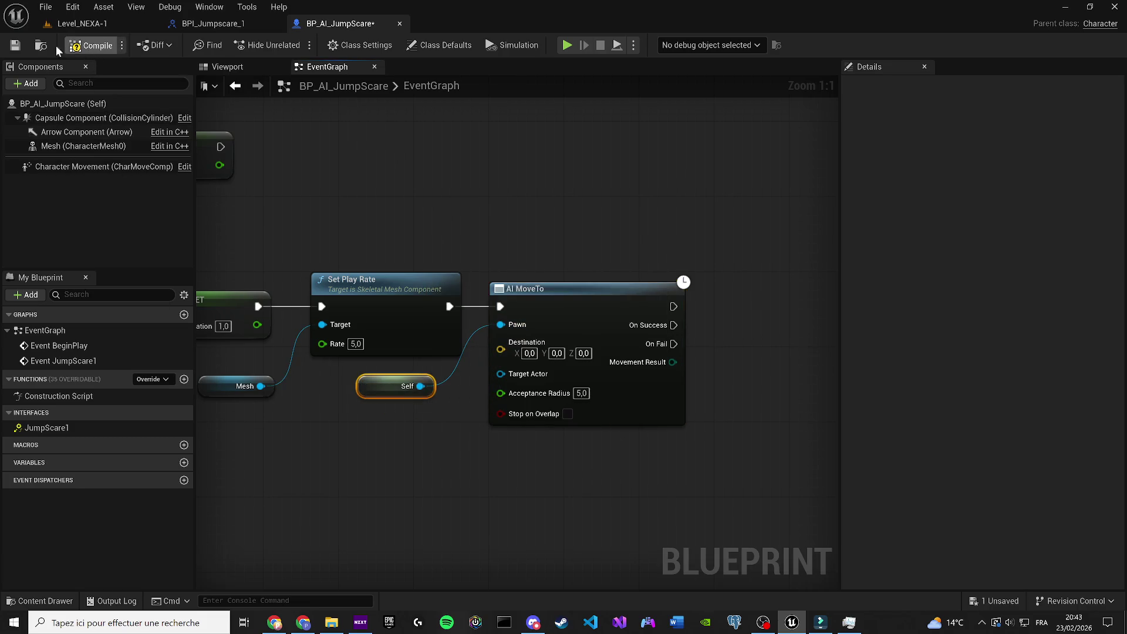
pyautogui.click(16, 45)
pyautogui.hotkey('alt', 'Tab')
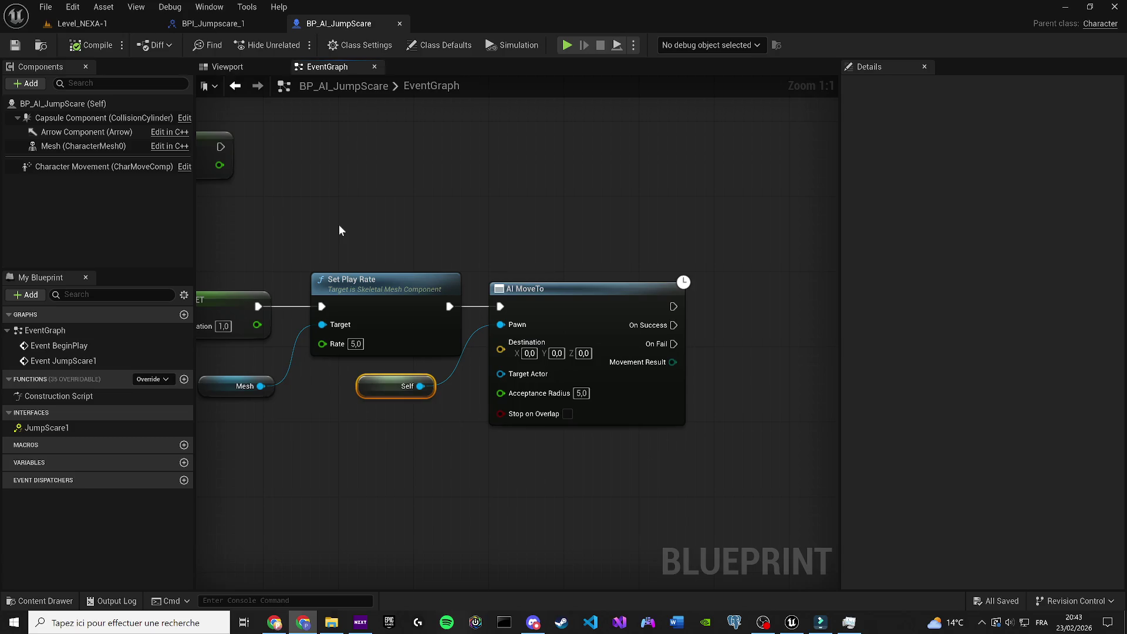
pyautogui.click(82, 24)
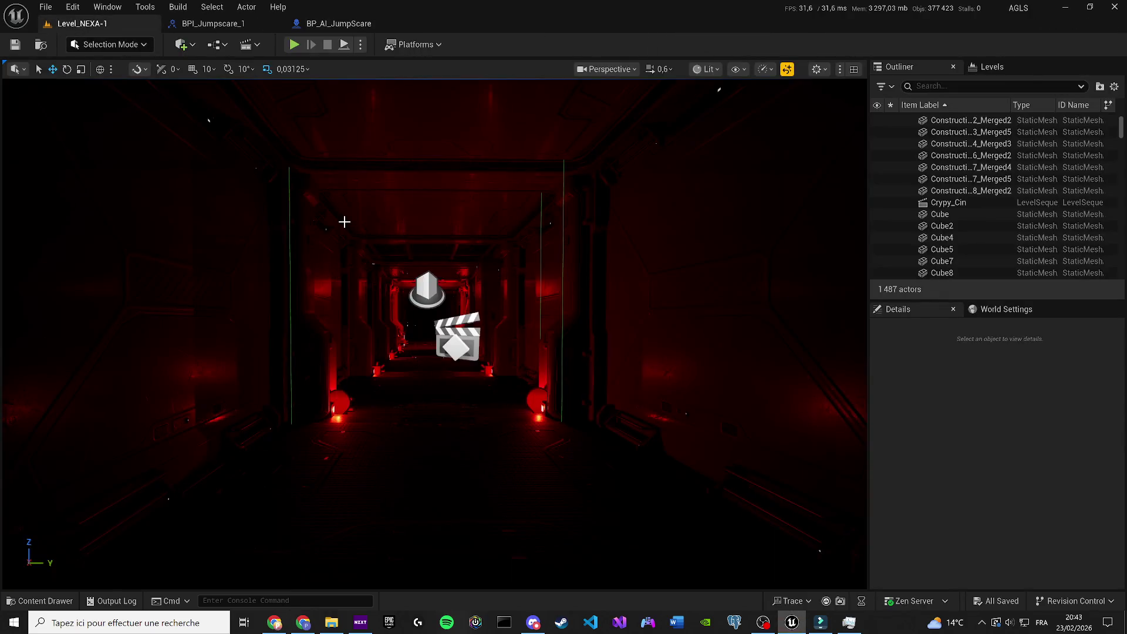
# Step: Place a BP_AI_JumpScare character into the corridor and save the level
pyautogui.click(39, 600)
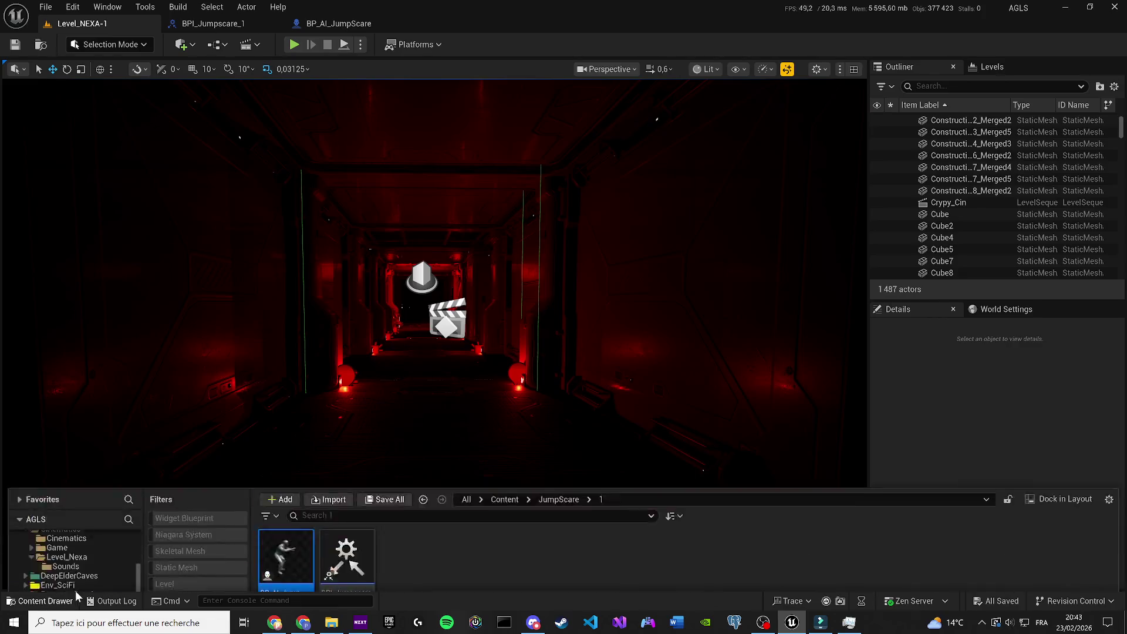
pyautogui.moveTo(311, 439)
pyautogui.mouseDown()
pyautogui.moveTo(372, 359)
pyautogui.moveTo(456, 381)
pyautogui.moveTo(352, 377)
pyautogui.mouseUp()
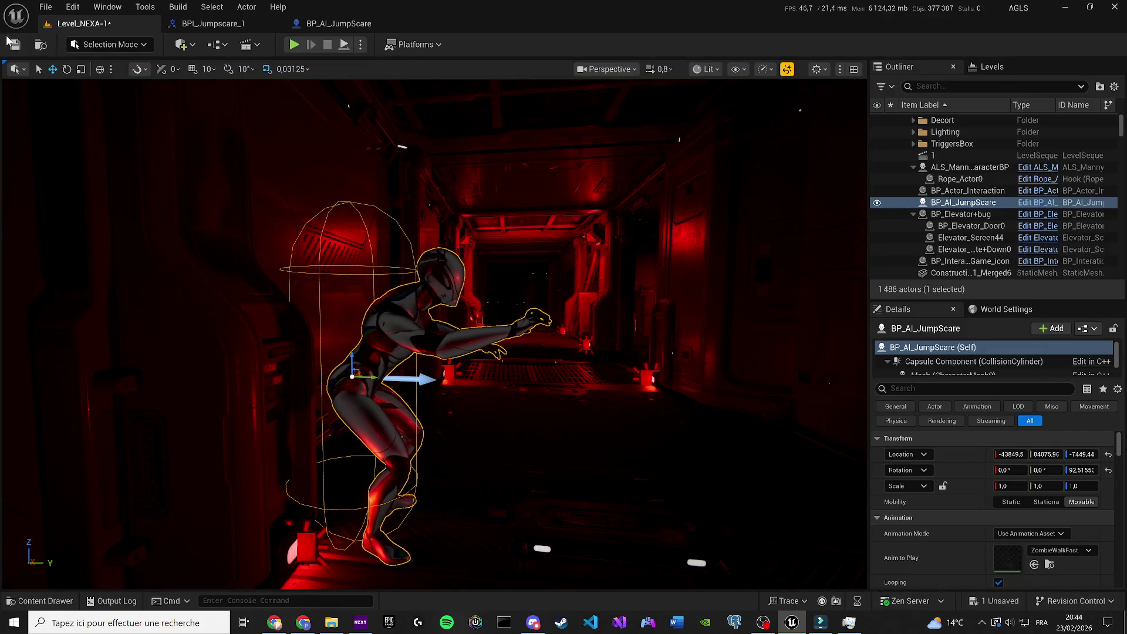
pyautogui.click(15, 45)
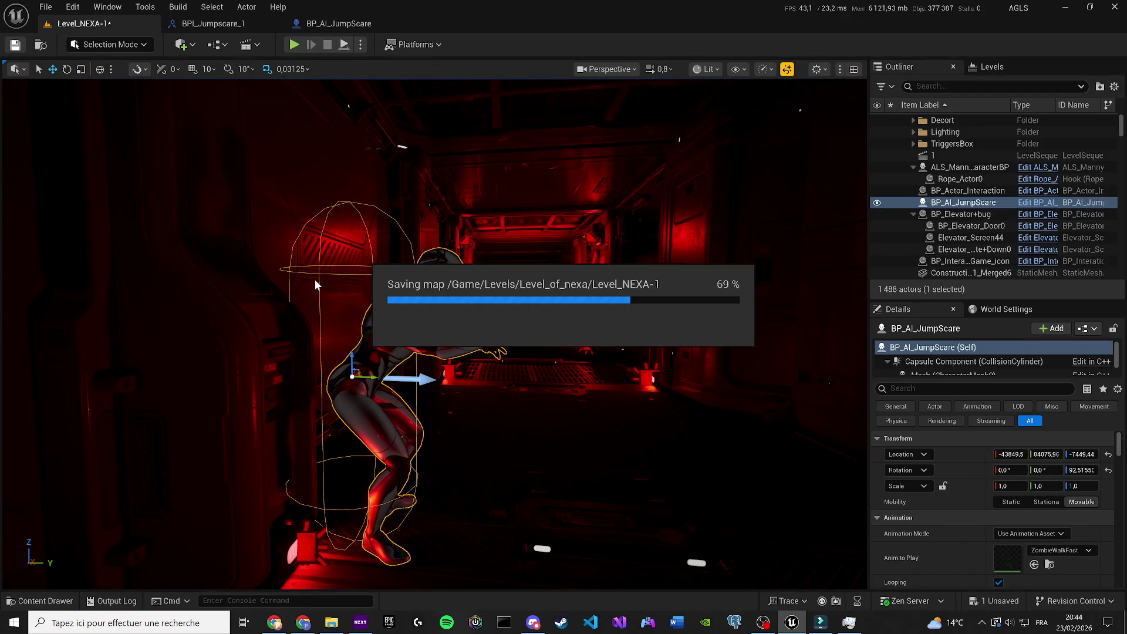
pyautogui.click(963, 252)
pyautogui.click(950, 143)
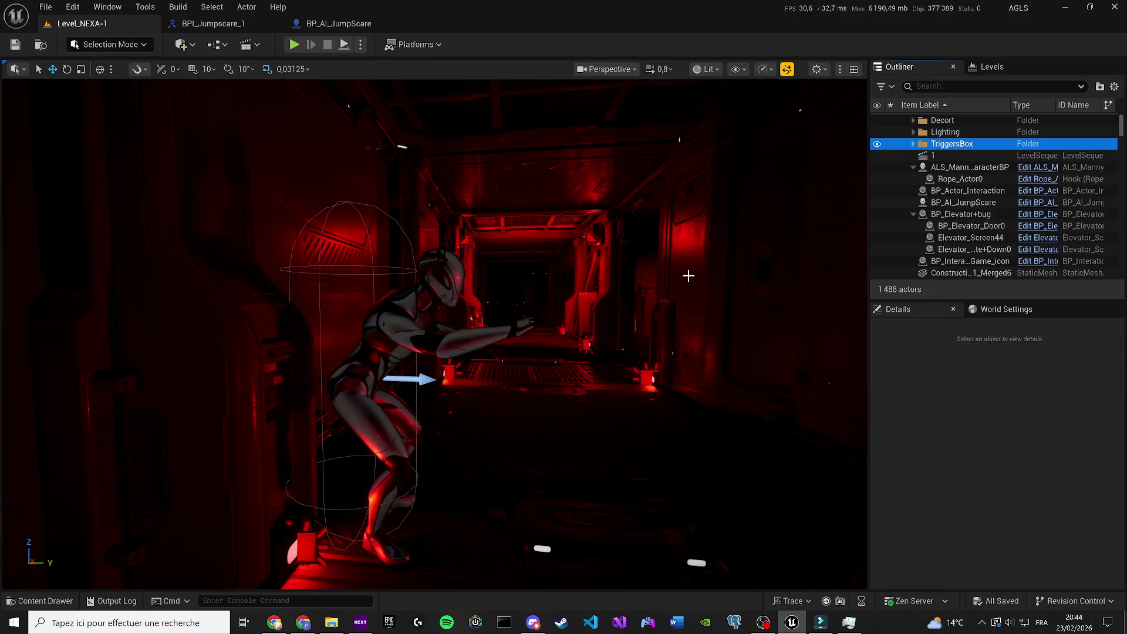
pyautogui.scroll(3, 434, 335)
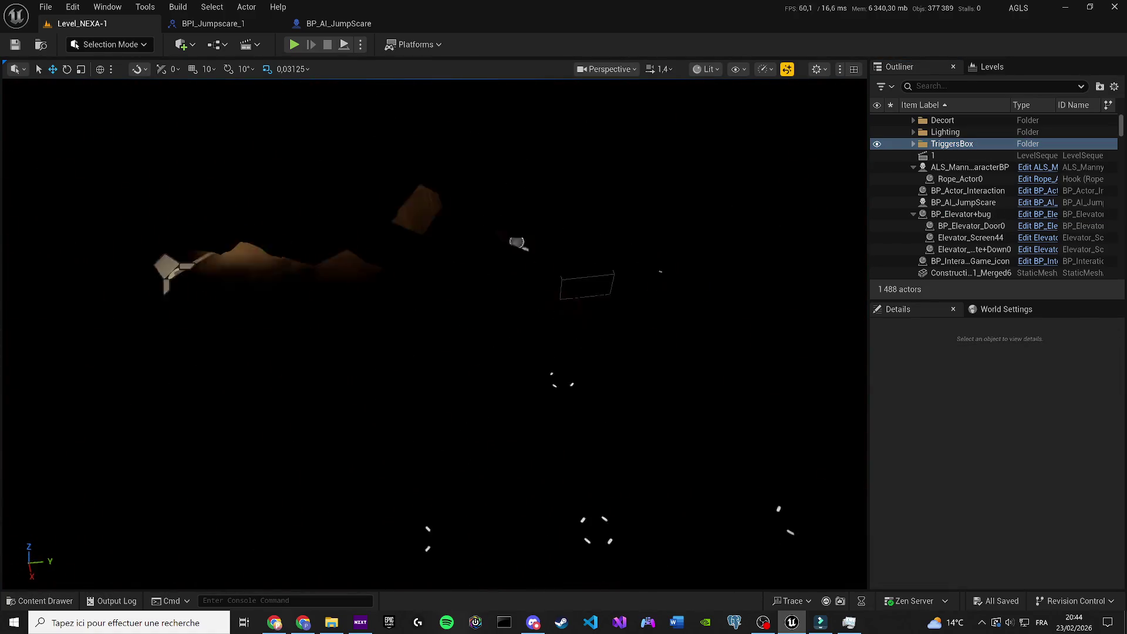
pyautogui.press('w')
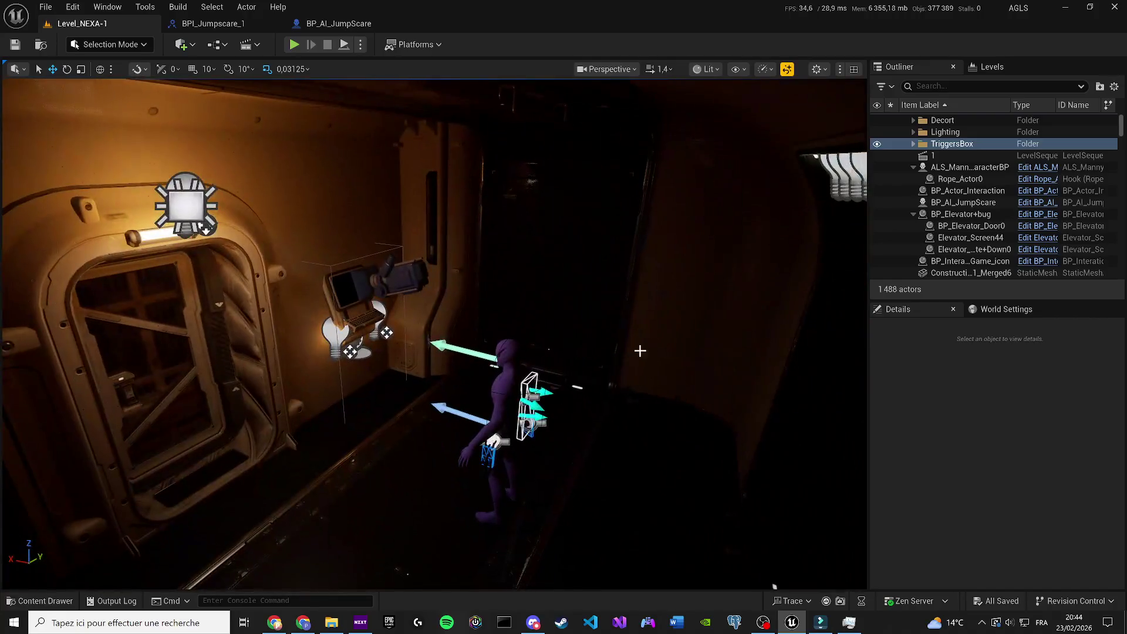
# Step: Drop the player character onto the corridor floor, move it to the corridor's middle, and save
pyautogui.click(499, 405)
pyautogui.press('f')
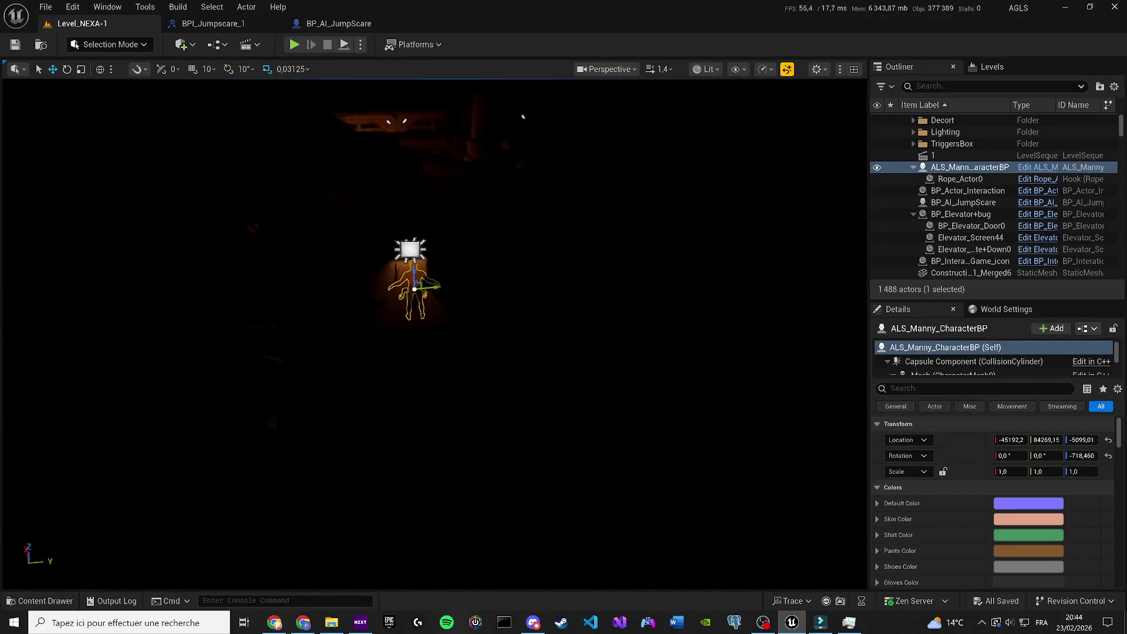
pyautogui.press('End')
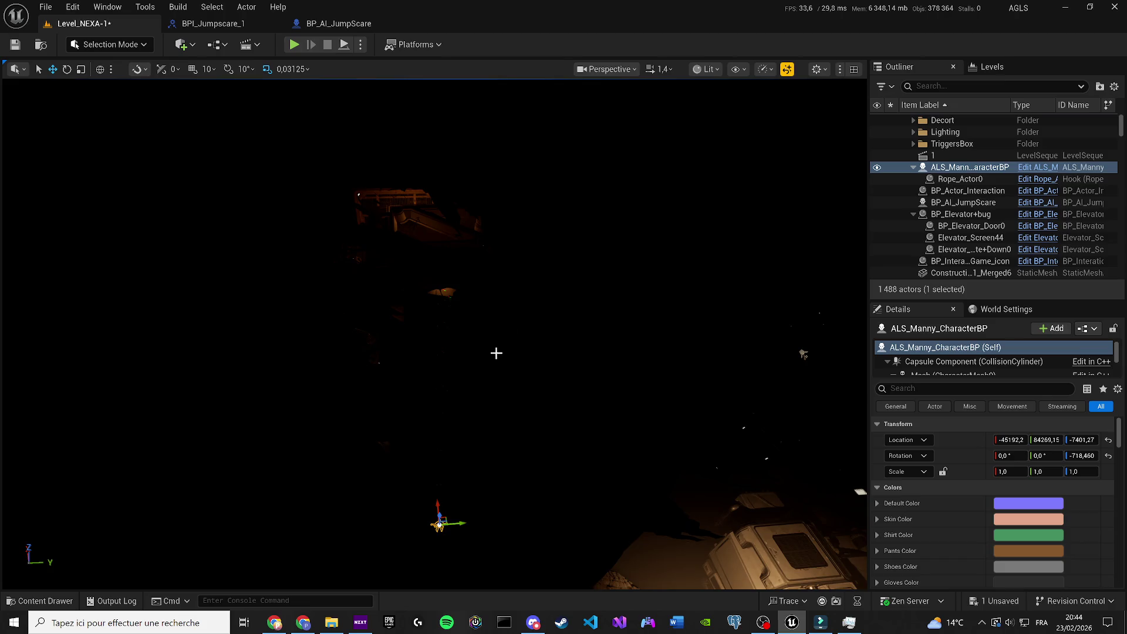
pyautogui.press('f')
pyautogui.press('w')
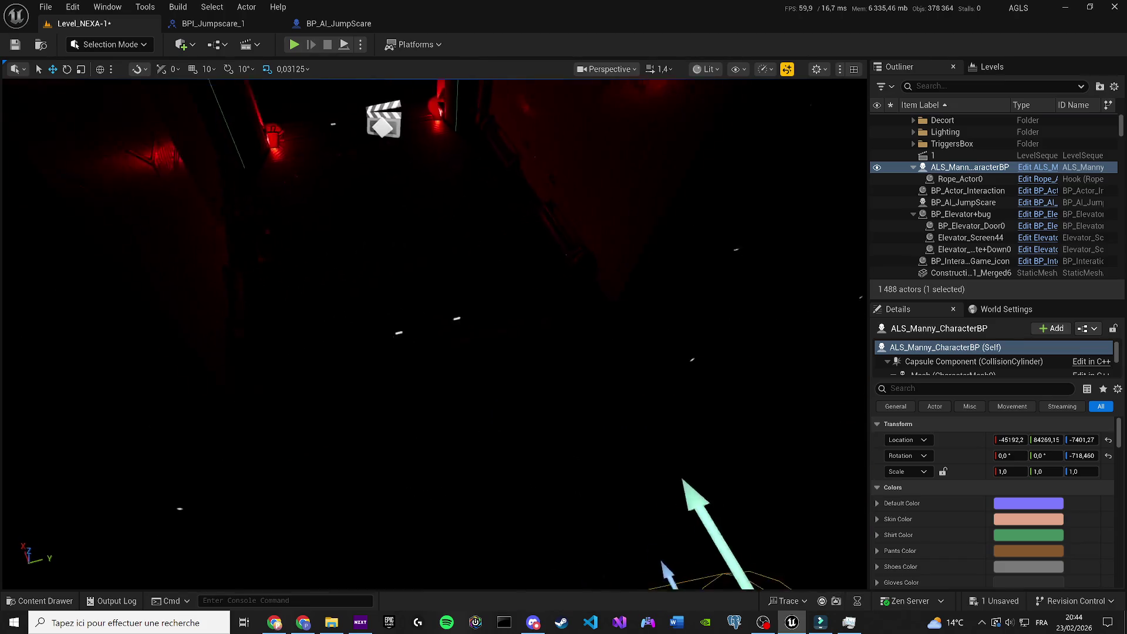
pyautogui.moveTo(622, 499); pyautogui.dragTo(159, 381)
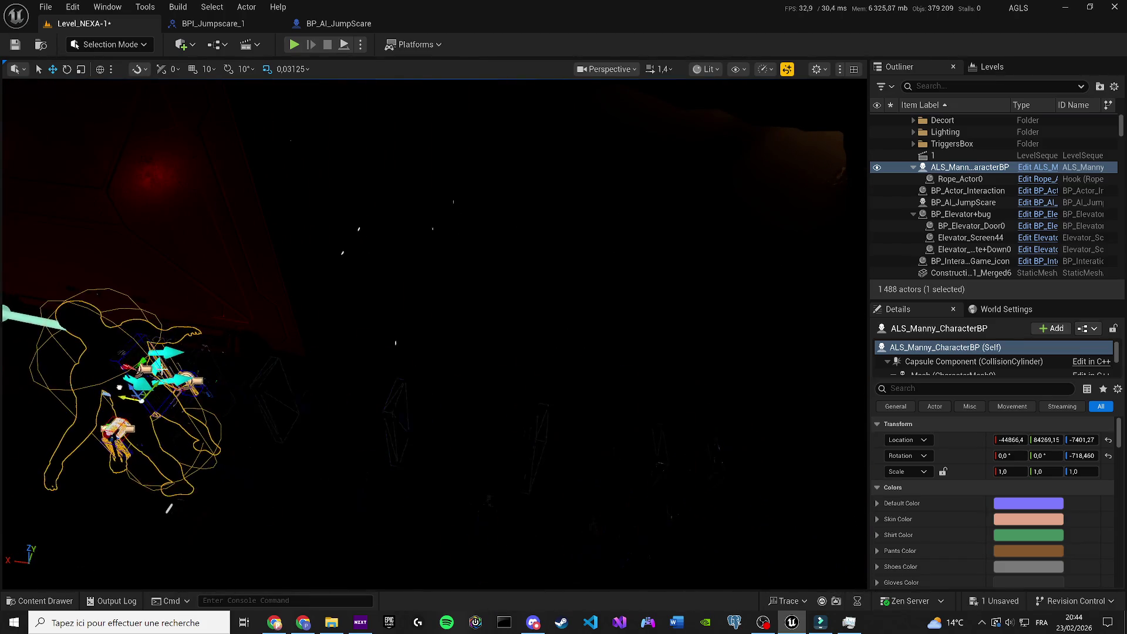
pyautogui.press('f')
pyautogui.scroll(-2, 298, 345)
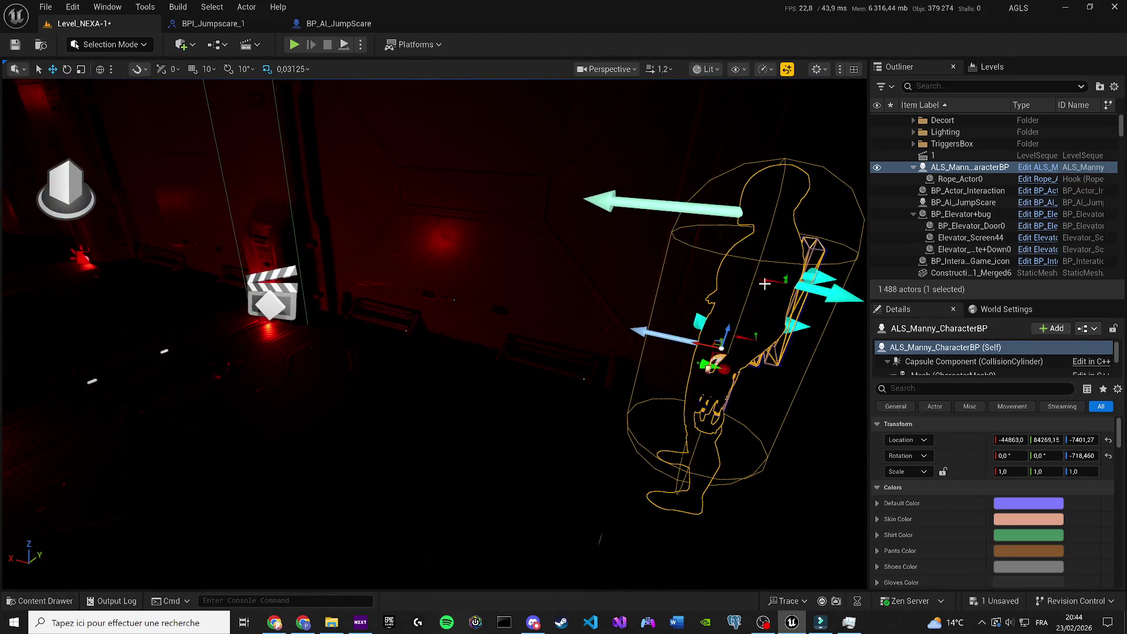
pyautogui.moveTo(708, 341)
pyautogui.mouseDown()
pyautogui.moveTo(465, 311)
pyautogui.moveTo(470, 279)
pyautogui.moveTo(467, 293)
pyautogui.moveTo(424, 306)
pyautogui.mouseUp()
pyautogui.hotkey('ctrl', 's')
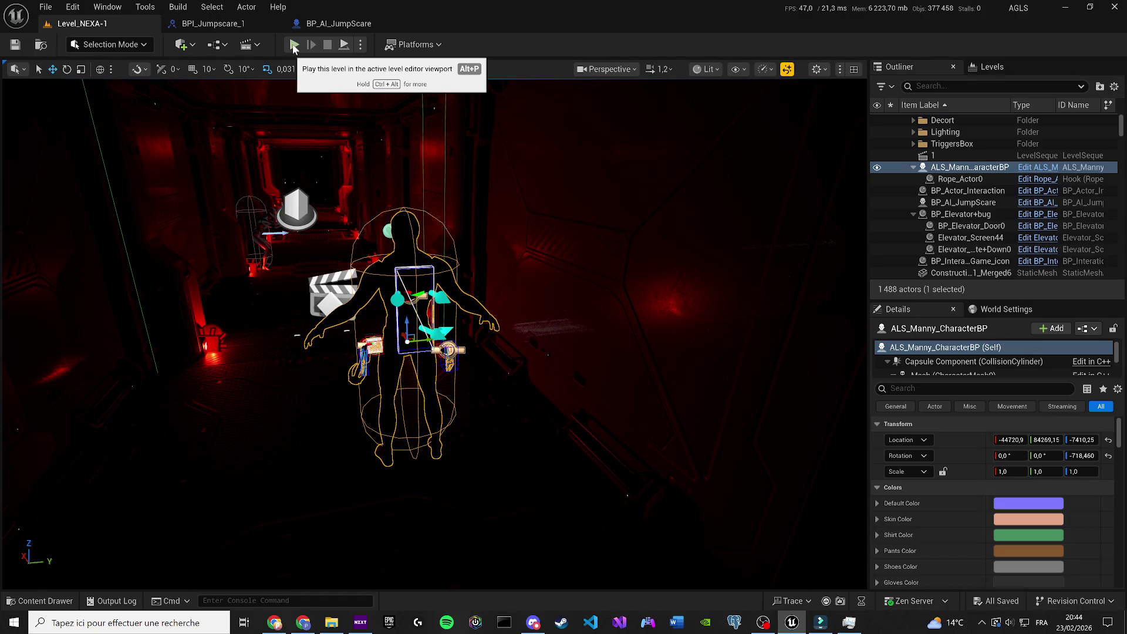
# Step: Push the jump-scare AI along Y to a target spot, copy its location, then undo the move
pyautogui.click(294, 45)
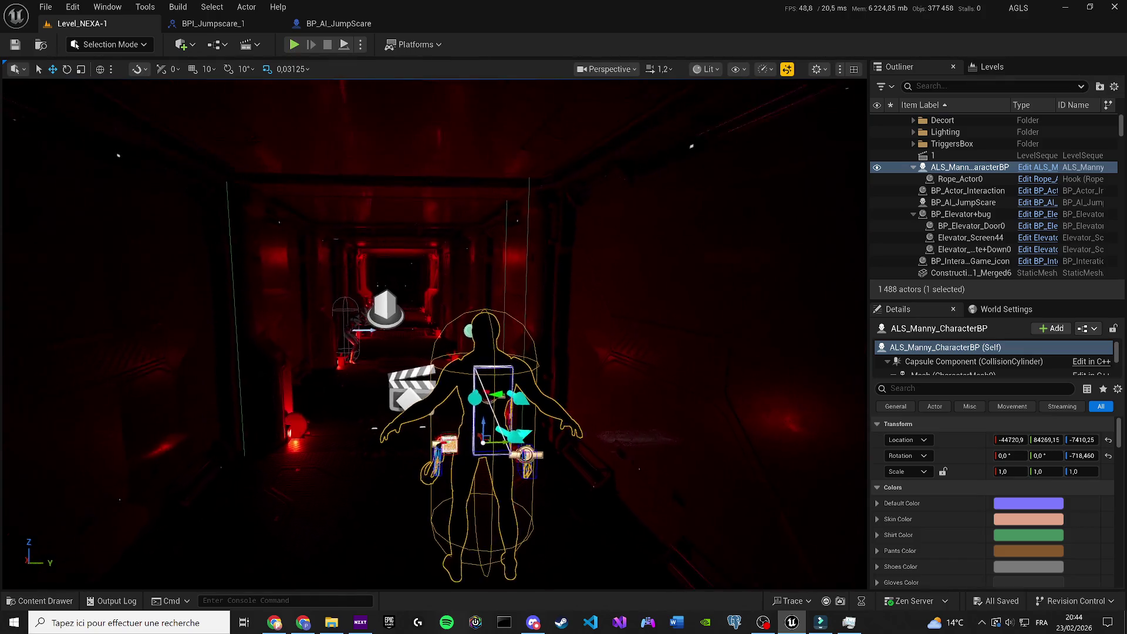
pyautogui.click(341, 327)
pyautogui.scroll(-4, 340, 349)
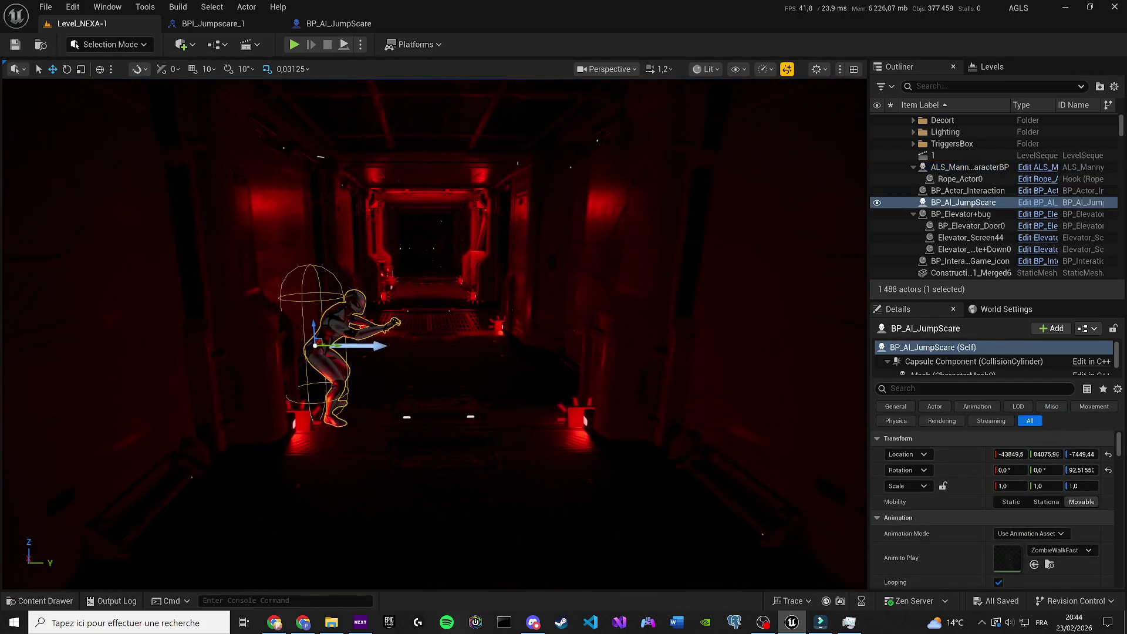
pyautogui.moveTo(339, 349); pyautogui.dragTo(637, 348)
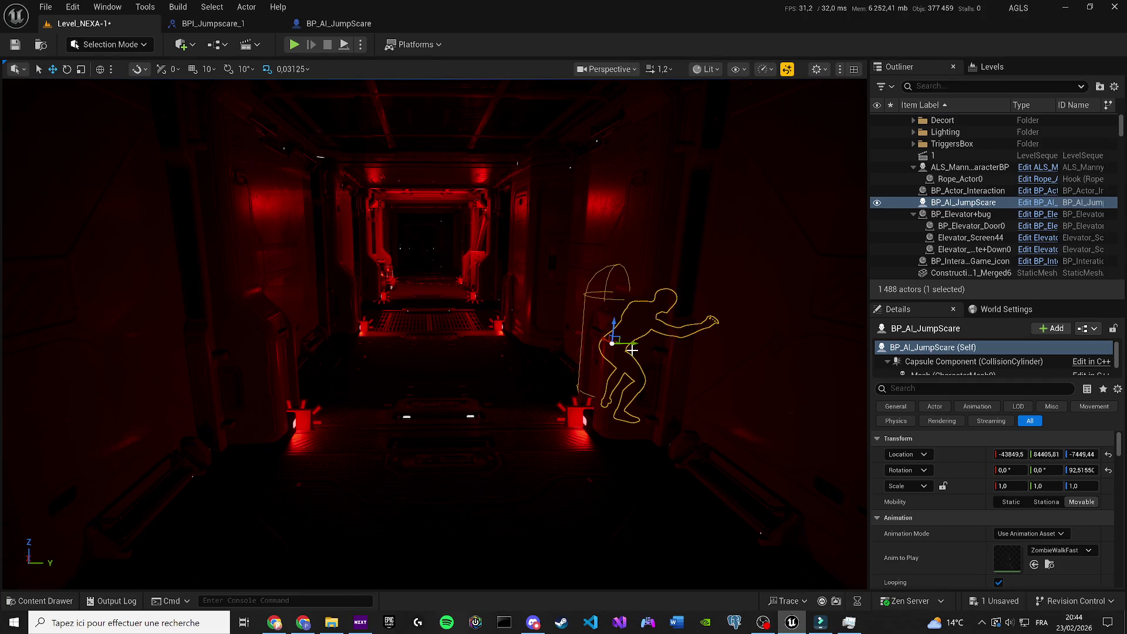
pyautogui.rightClick(965, 456)
pyautogui.click(997, 479)
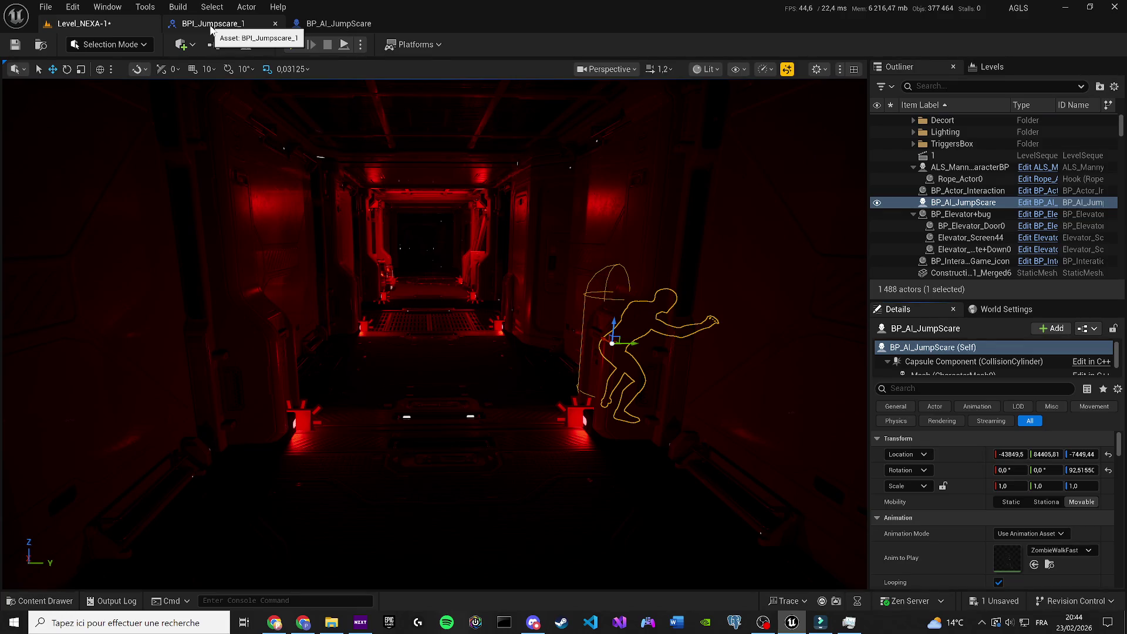
pyautogui.moveTo(385, 141); pyautogui.dragTo(370, 126)
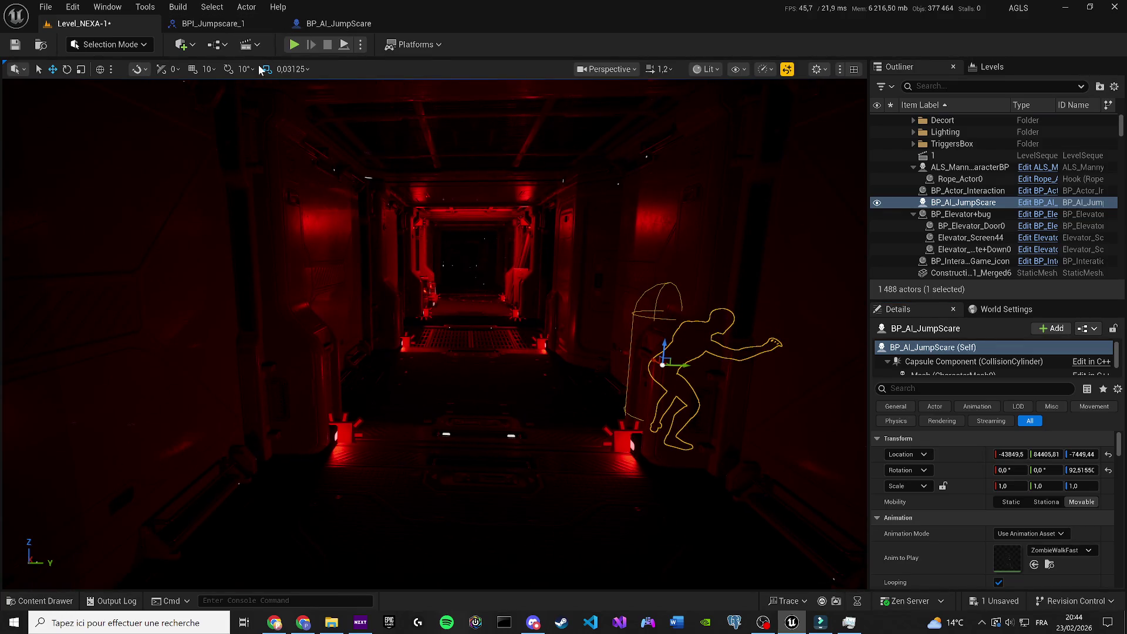
pyautogui.hotkey('ctrl', 'z')
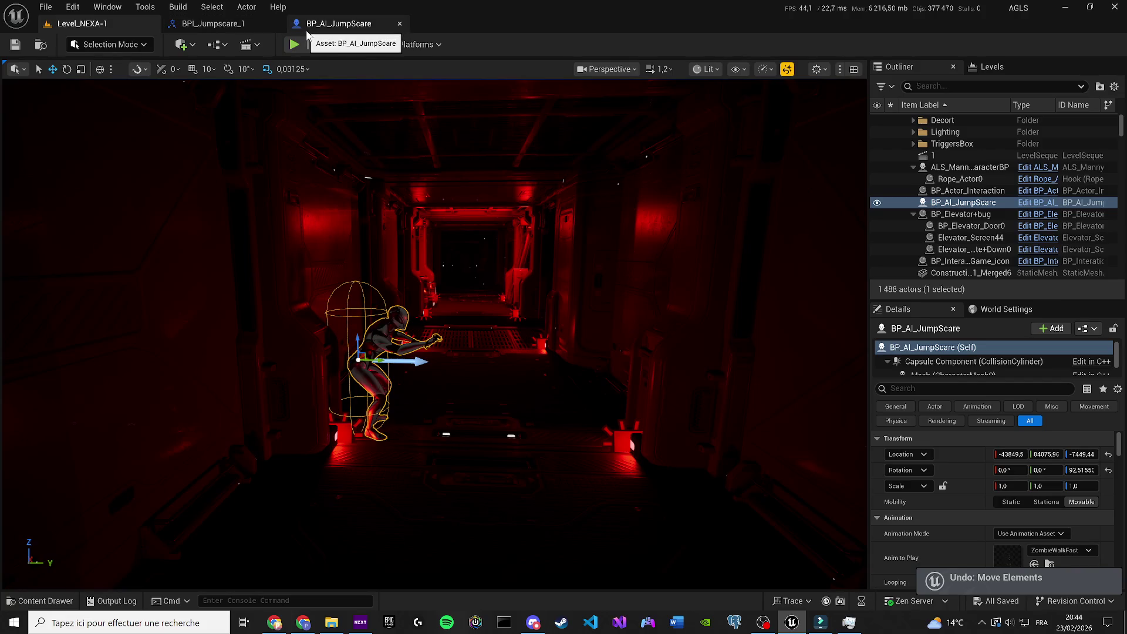
pyautogui.click(307, 32)
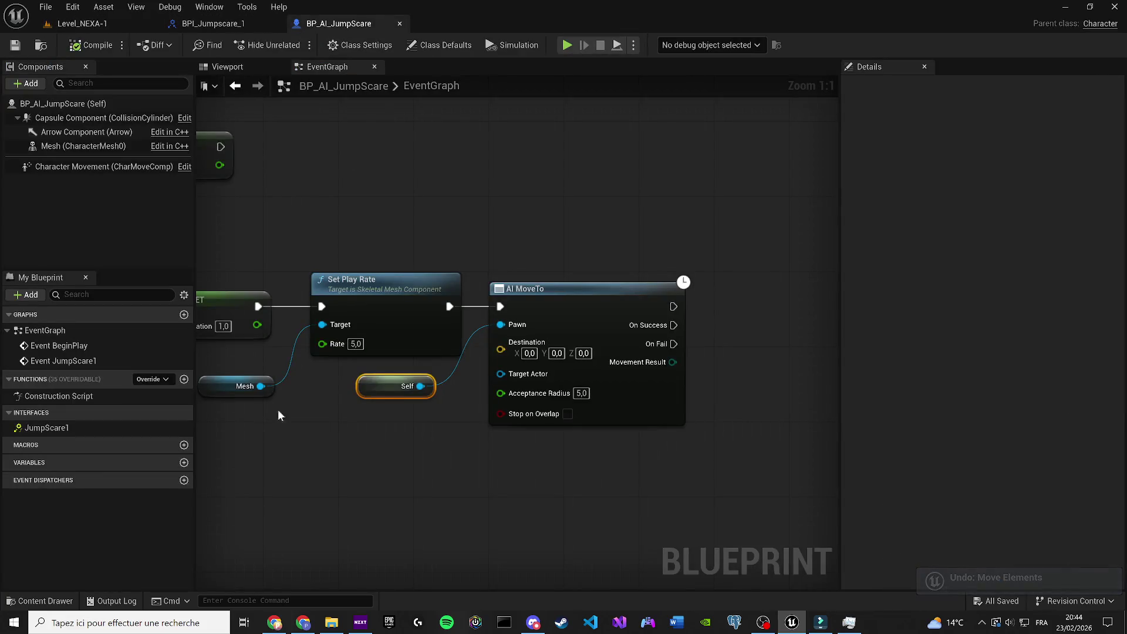
# Step: Create a Vector variable PointB whose default is the copied location, and save
pyautogui.click(184, 462)
pyautogui.write('P')
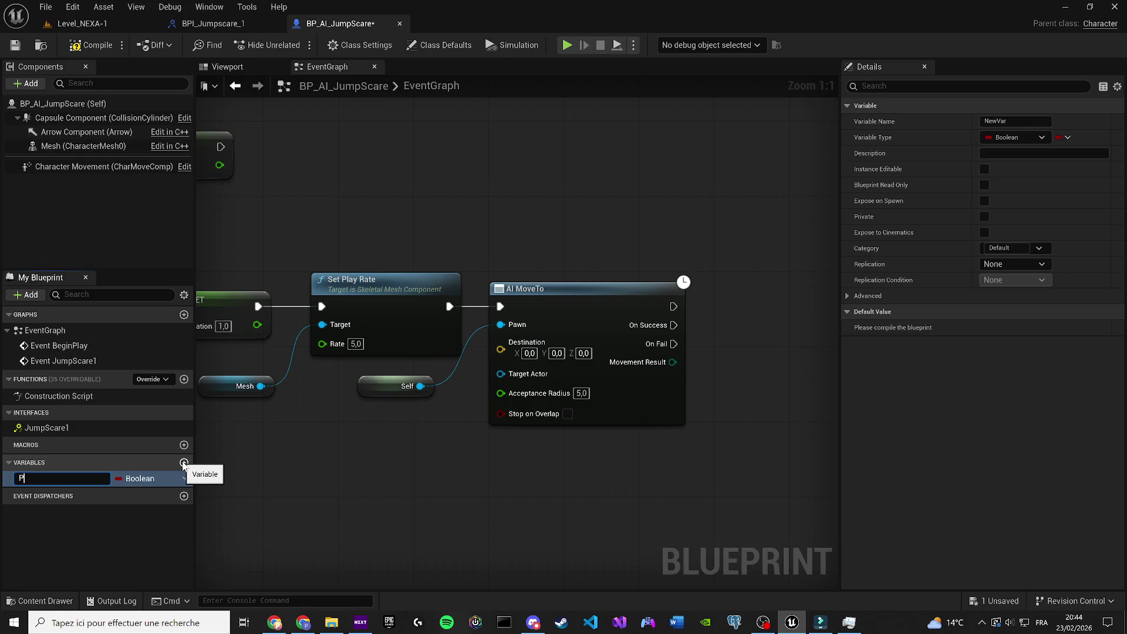
pyautogui.write('ointB')
pyautogui.press('Return')
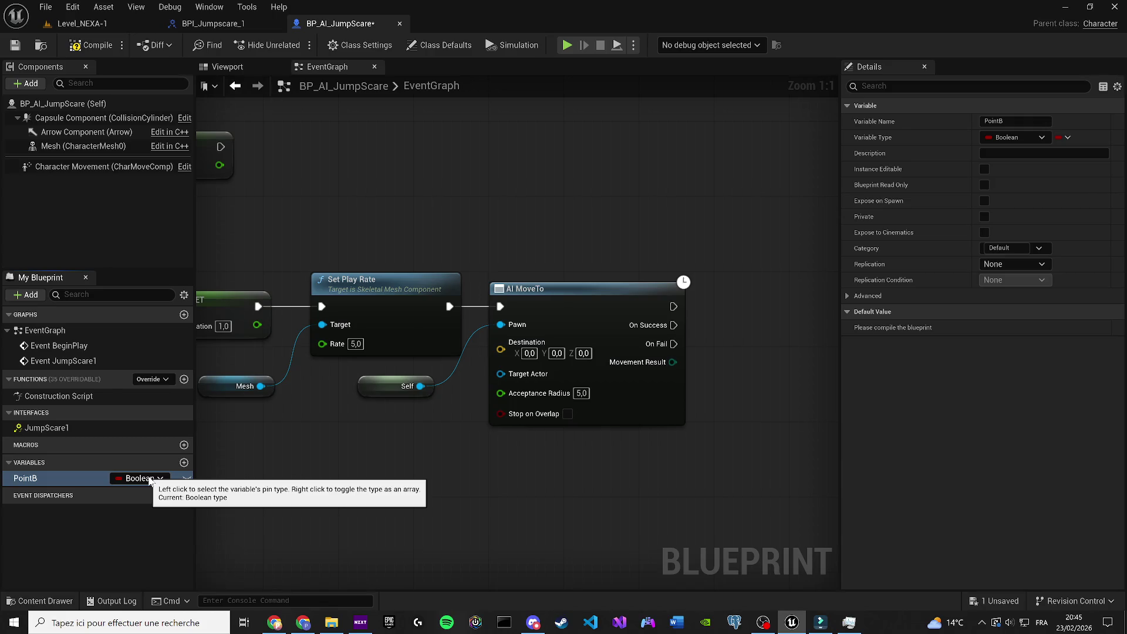
pyautogui.click(150, 479)
pyautogui.click(162, 334)
pyautogui.click(83, 44)
pyautogui.rightClick(916, 376)
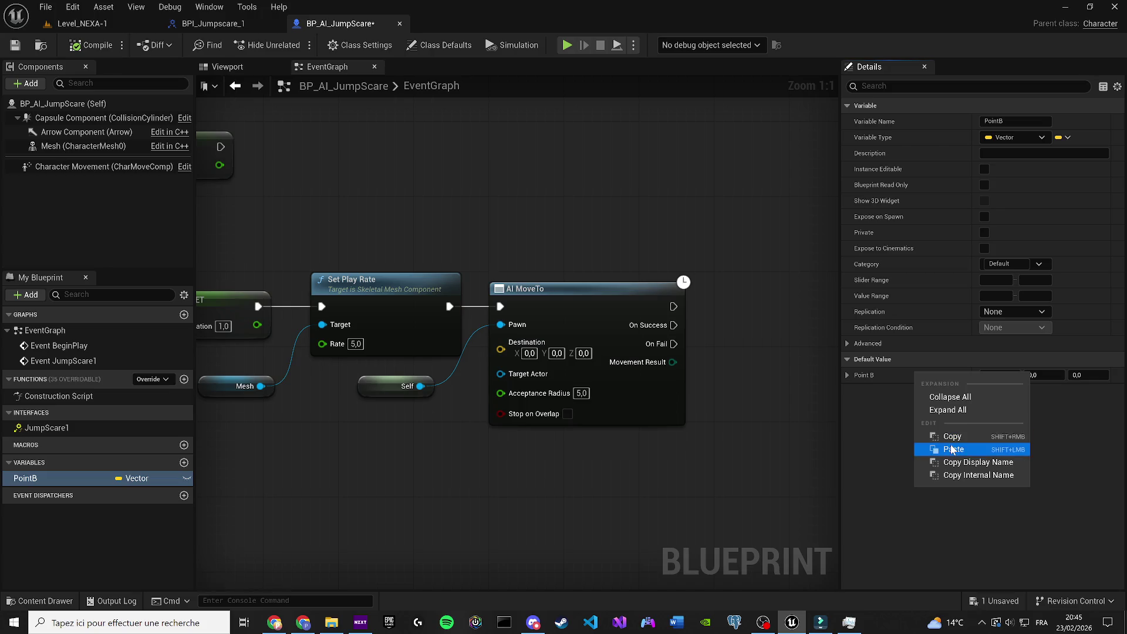
pyautogui.click(951, 449)
pyautogui.hotkey('ctrl', 's')
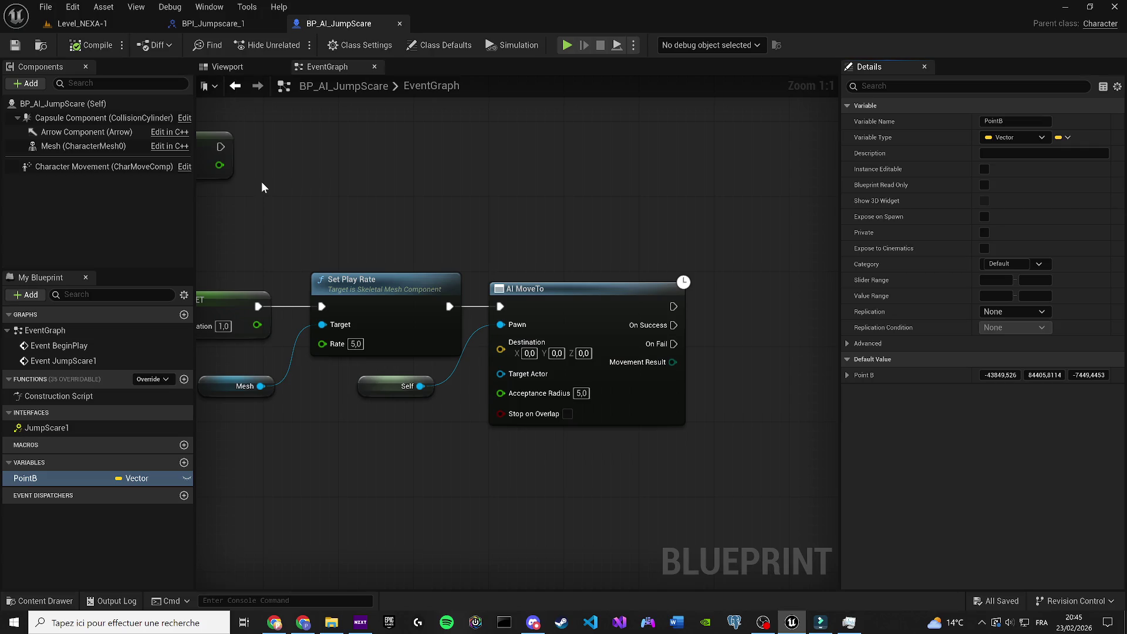
# Step: Feed a Get PointB node into AI MoveTo's Destination and compile
pyautogui.moveTo(100, 474)
pyautogui.mouseDown()
pyautogui.moveTo(365, 435)
pyautogui.moveTo(519, 357)
pyautogui.moveTo(501, 349)
pyautogui.mouseUp()
pyautogui.click(400, 460)
pyautogui.click(82, 45)
# Step: Connect AI MoveTo's On Success to a Destroy Actor node and save the Blueprint
pyautogui.moveTo(528, 148); pyautogui.dragTo(402, 155)
pyautogui.moveTo(543, 314); pyautogui.dragTo(587, 306)
pyautogui.write('destroy')
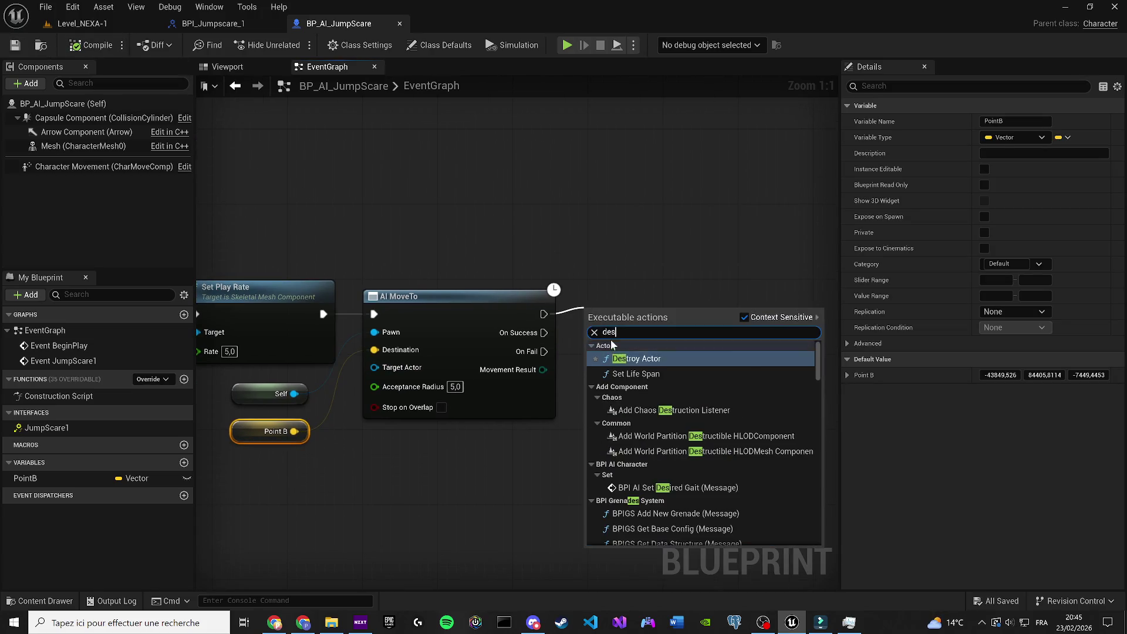
pyautogui.press('Return')
pyautogui.press('q')
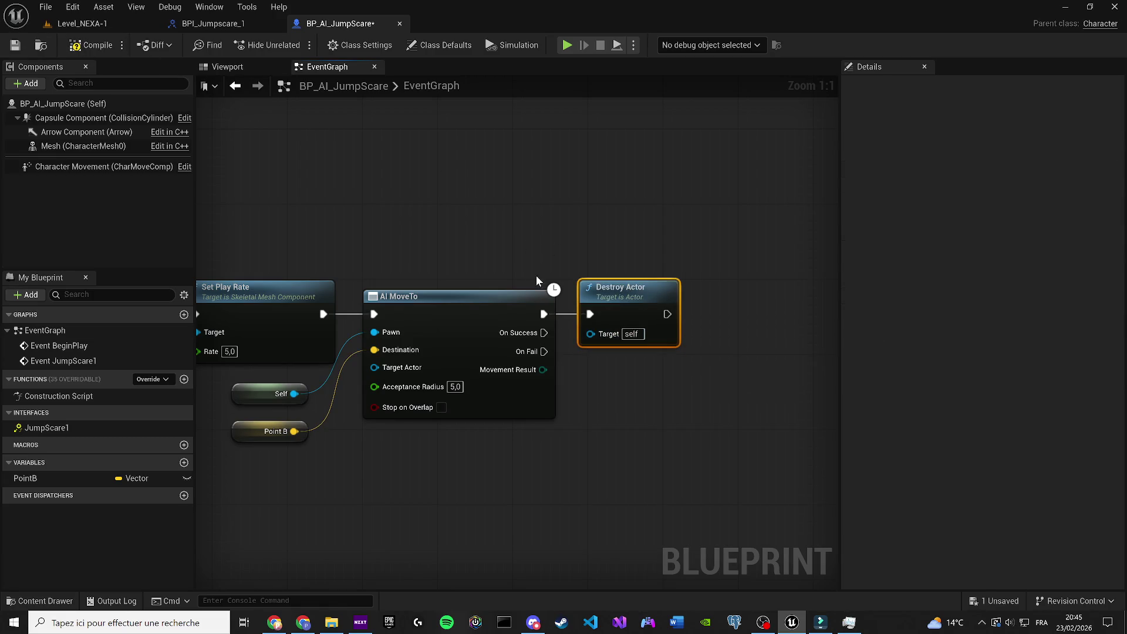
pyautogui.moveTo(544, 333); pyautogui.dragTo(589, 314)
pyautogui.keyDown('alt'); pyautogui.click(543, 314); pyautogui.keyUp('alt')
pyautogui.press('q')
pyautogui.click(9, 47)
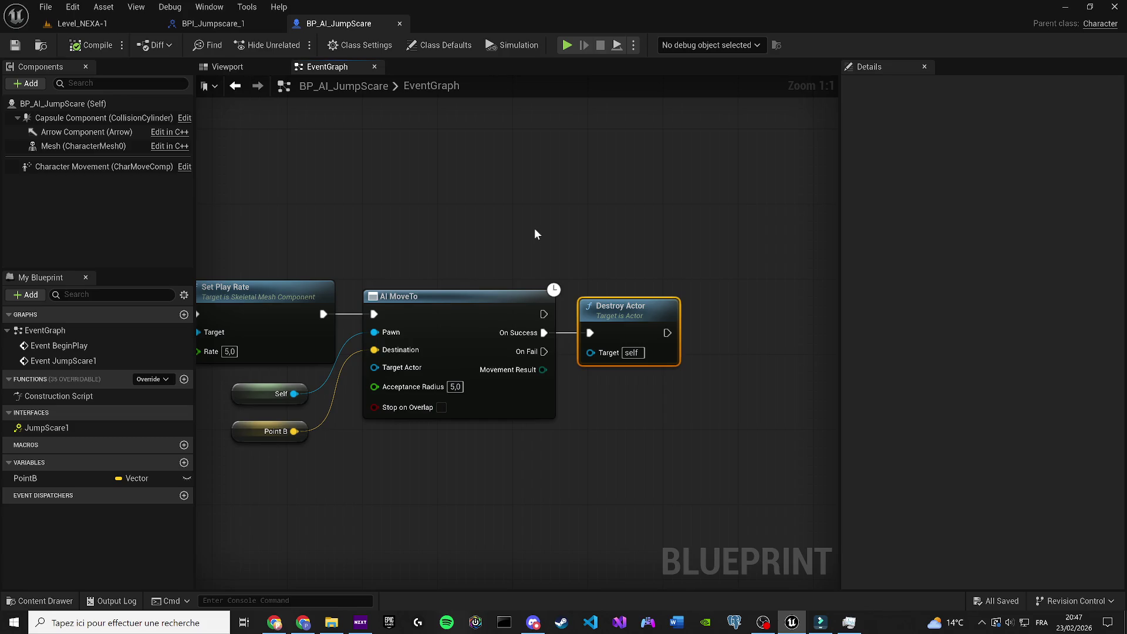
# Step: Open the Content Drawer on Content/JumpScare/1 showing BP_AI_JumpScare and BPI_Jumpscare_1
pyautogui.click(42, 601)
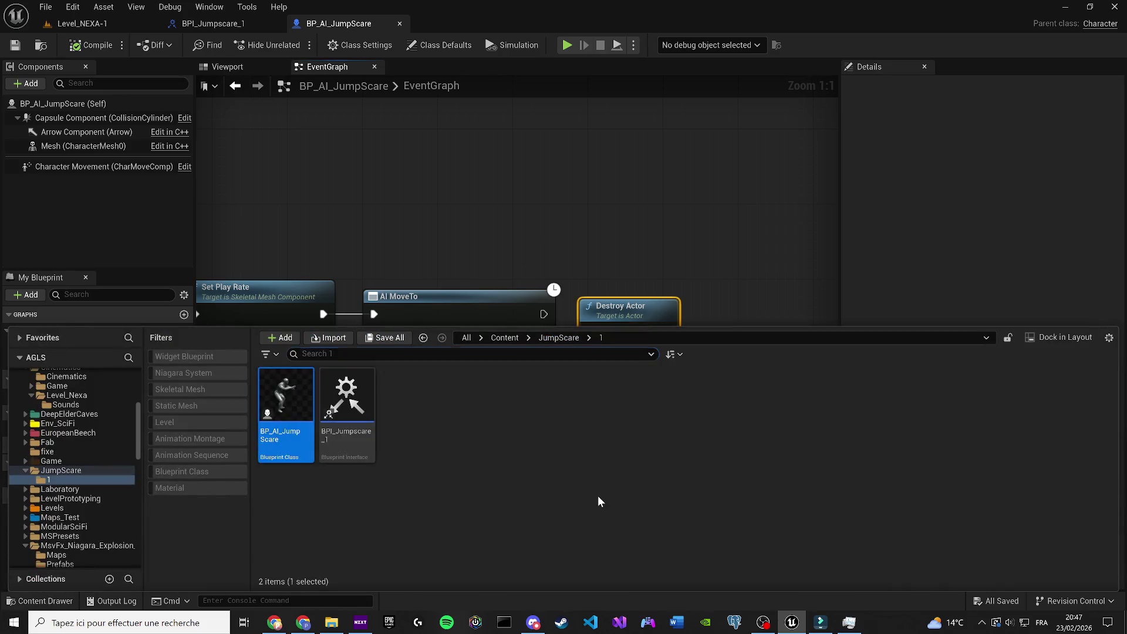
# Step: Create an Actor-based Blueprint Class named BP_Trigger, then go back to Level_NEXA-1
pyautogui.rightClick(599, 498)
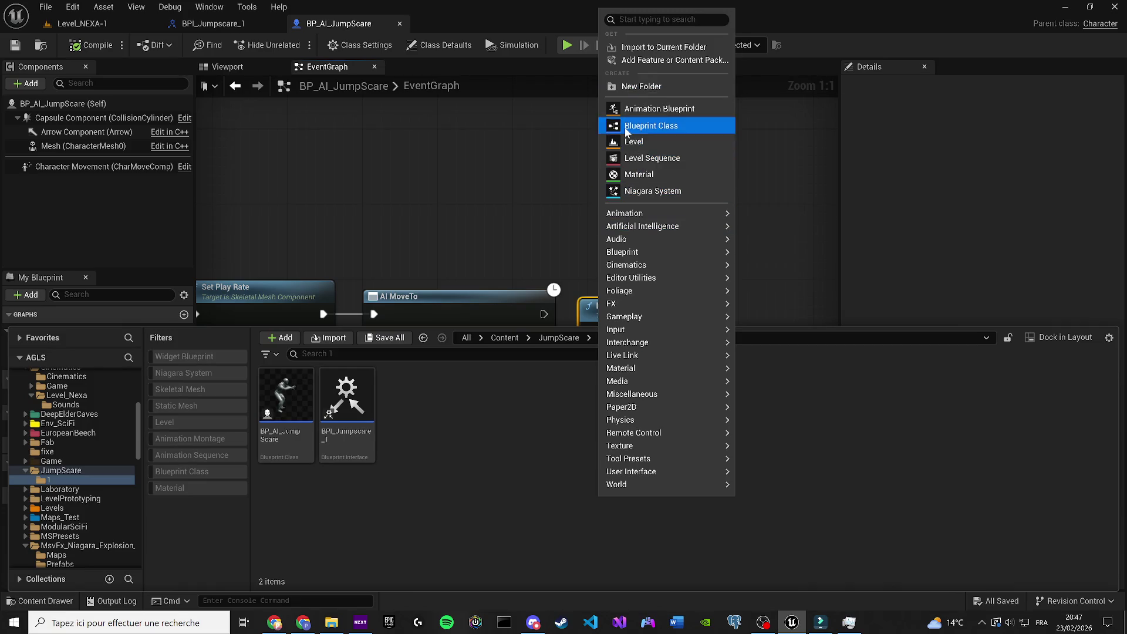
pyautogui.click(649, 125)
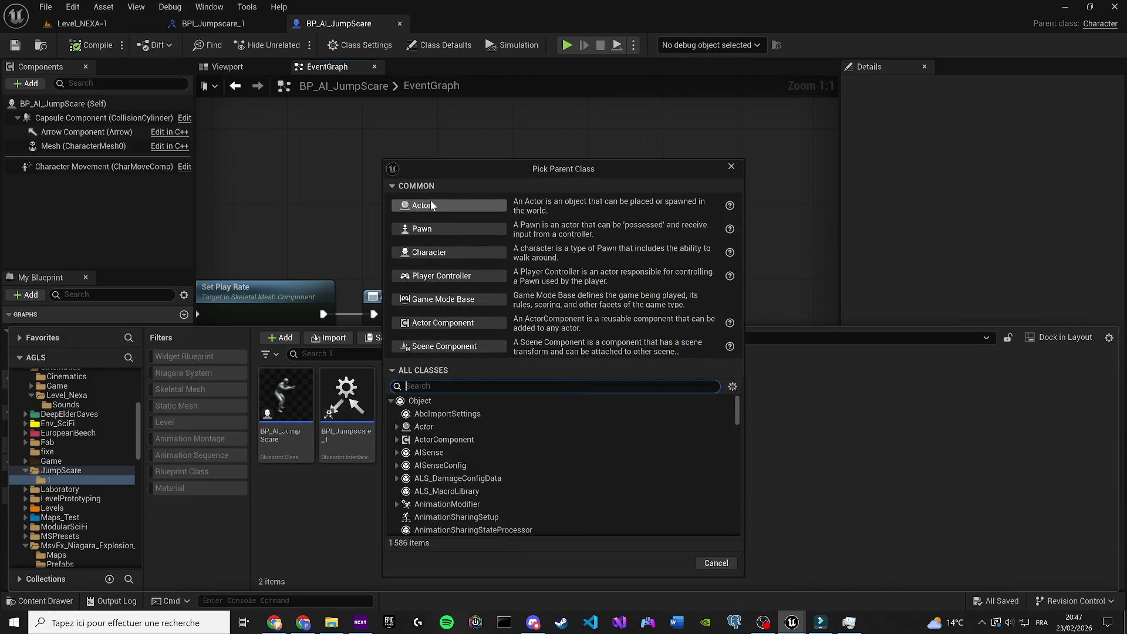
pyautogui.click(449, 206)
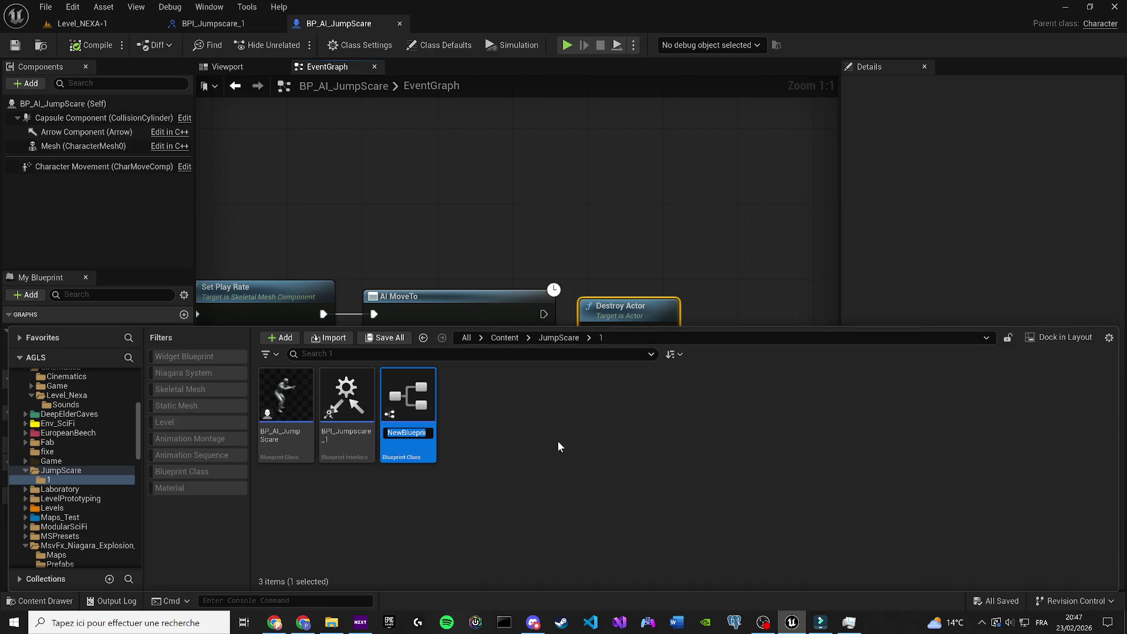
pyautogui.write('BP')
pyautogui.write('8')
pyautogui.write('rigger')
pyautogui.press('Return')
pyautogui.click(82, 24)
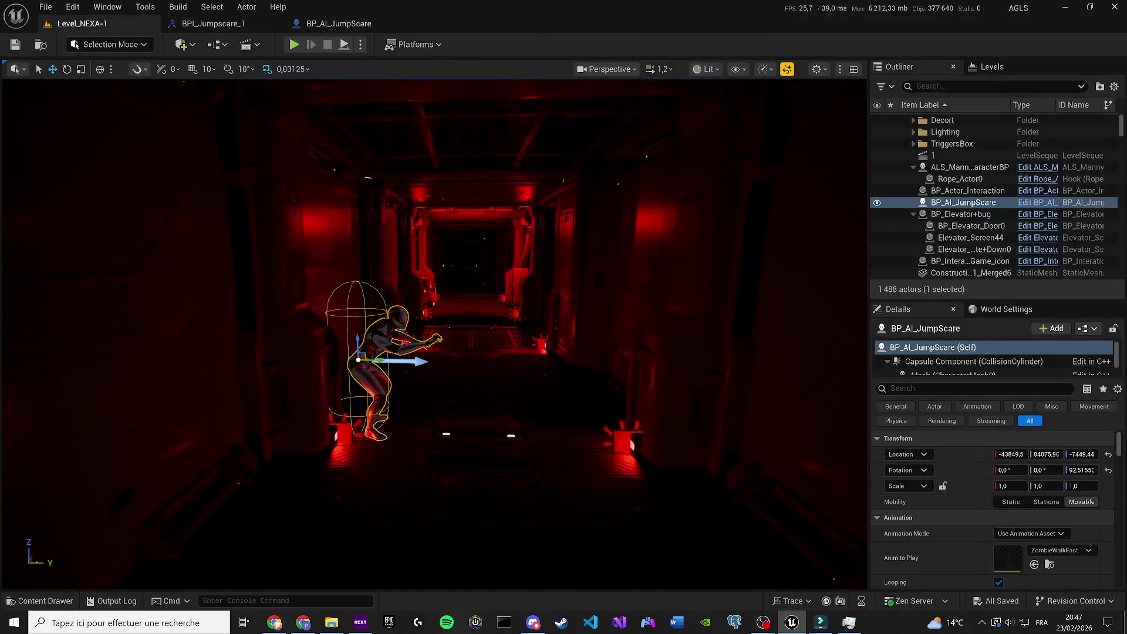
# Step: Shift the player character nearer and right, then place BP_Trigger in the corridor beside it
pyautogui.scroll(-5, 434, 334)
pyautogui.scroll(5, 434, 334)
pyautogui.scroll(3, 531, 293)
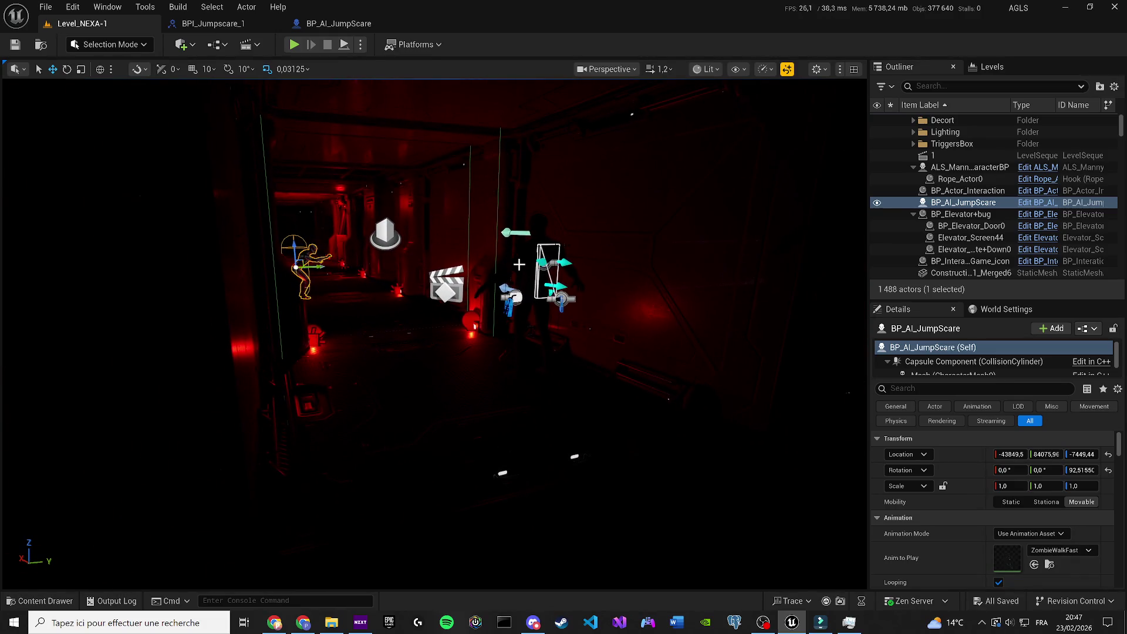
pyautogui.click(531, 294)
pyautogui.moveTo(531, 293); pyautogui.dragTo(669, 340)
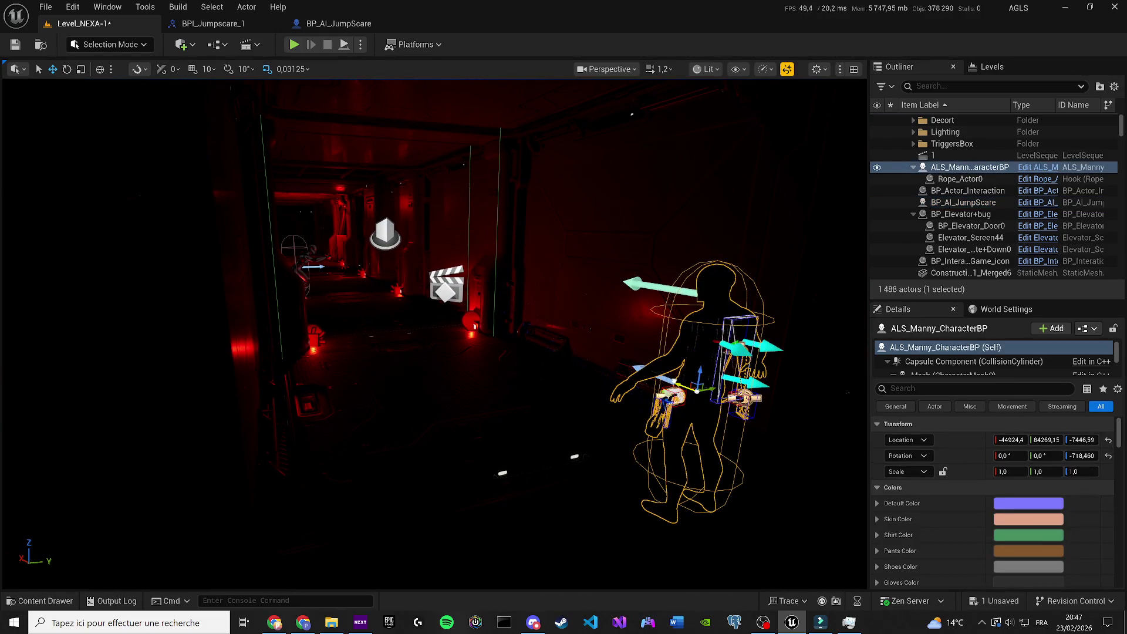
pyautogui.scroll(3, 434, 328)
pyautogui.hotkey('ctrl', 'space')
pyautogui.moveTo(347, 411)
pyautogui.mouseDown()
pyautogui.moveTo(432, 384)
pyautogui.moveTo(435, 329)
pyautogui.moveTo(414, 335)
pyautogui.moveTo(414, 323)
pyautogui.moveTo(616, 418)
pyautogui.moveTo(596, 388)
pyautogui.mouseUp()
pyautogui.scroll(2, 414, 335)
pyautogui.scroll(-2, 596, 387)
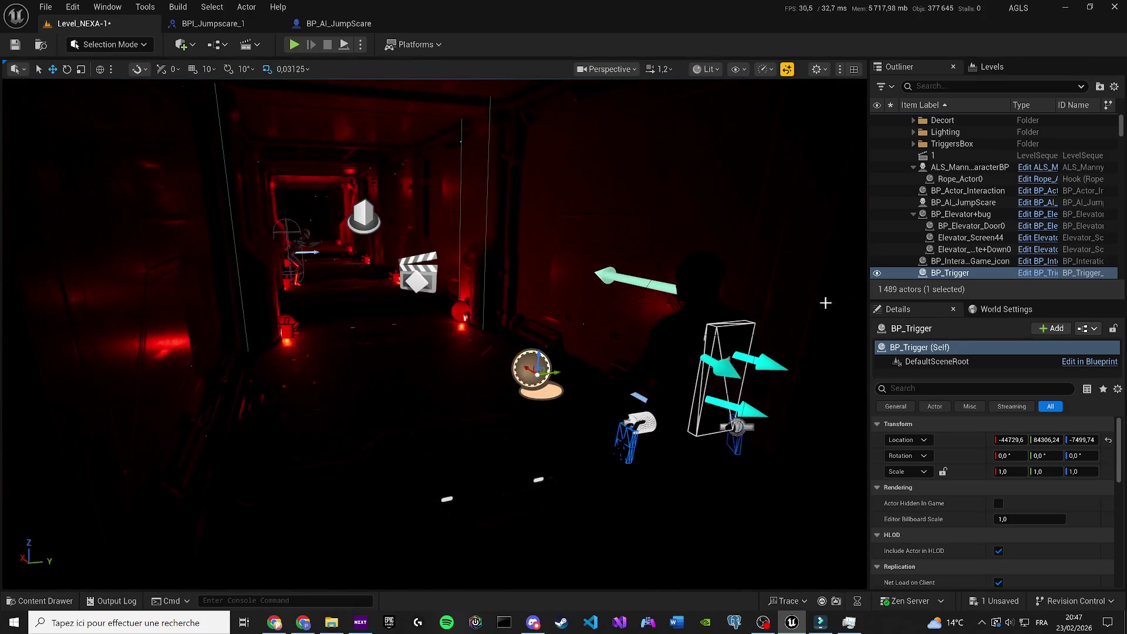
# Step: Open the BP_Trigger Blueprint with its event graph docked beside the 3D viewport
pyautogui.hotkey('ctrl', 'e')
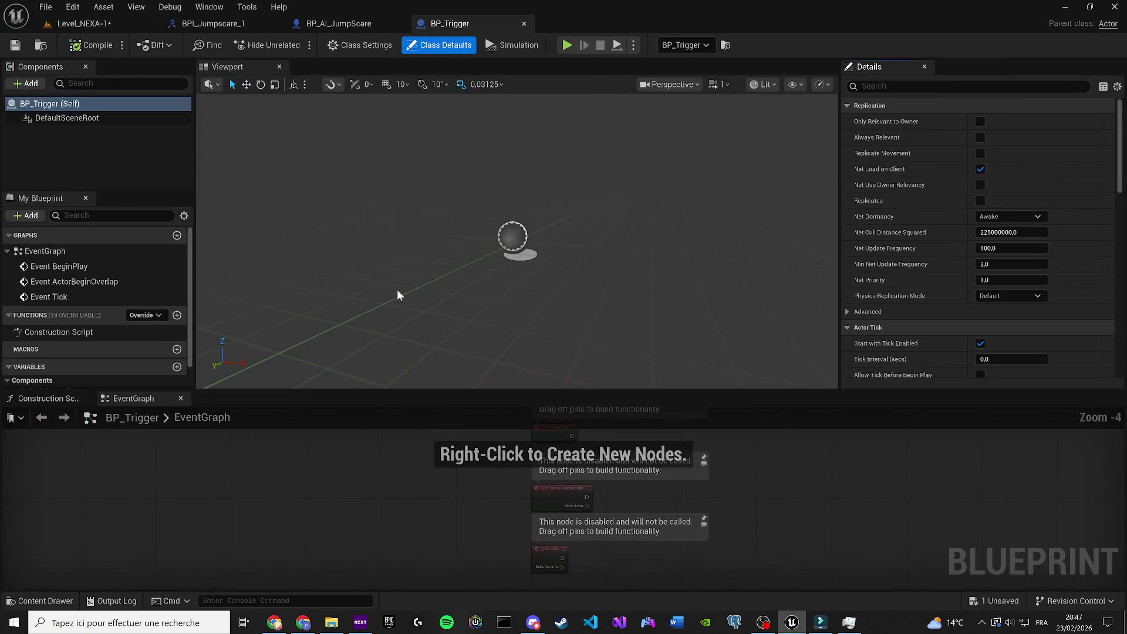
pyautogui.click(80, 400)
pyautogui.click(85, 398)
pyautogui.moveTo(52, 398)
pyautogui.mouseDown()
pyautogui.moveTo(331, 68)
pyautogui.moveTo(302, 67)
pyautogui.mouseUp()
pyautogui.click(227, 66)
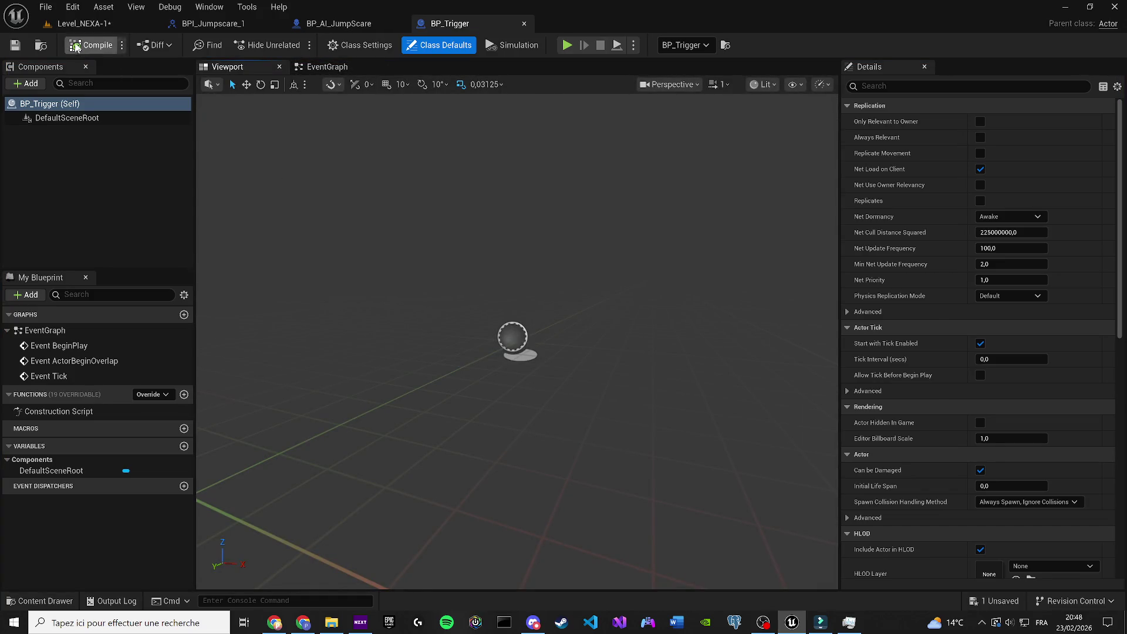
# Step: Add a Box Collision with line thickness 1,0 and its On Component Begin Overlap event
pyautogui.click(27, 84)
pyautogui.write('ox')
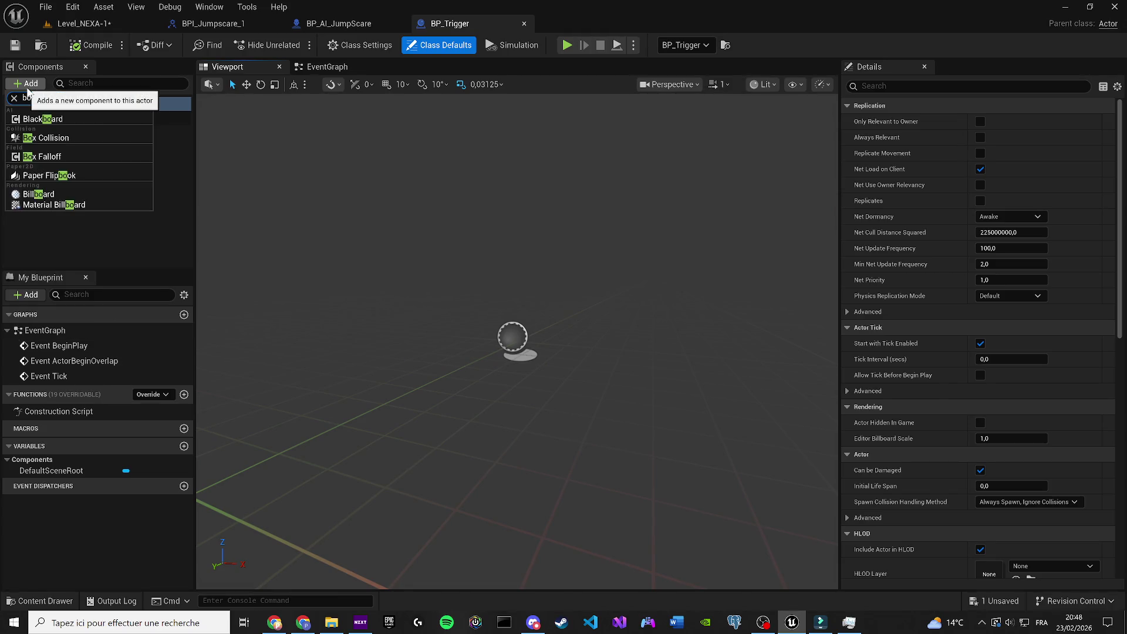
pyautogui.click(36, 119)
pyautogui.click(14, 45)
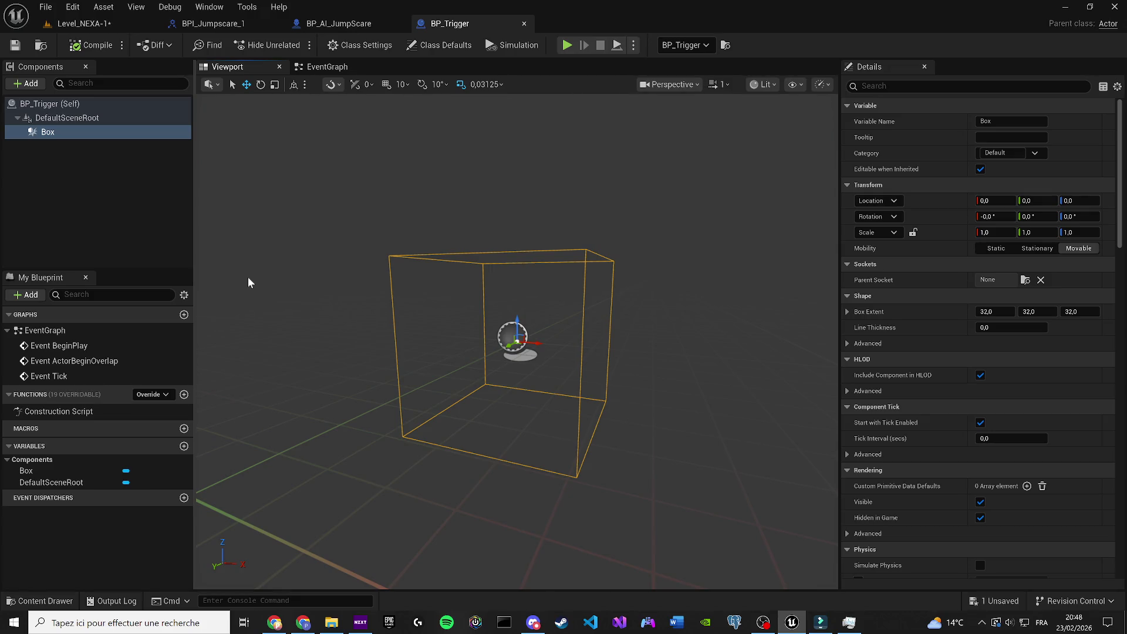
pyautogui.moveTo(997, 327); pyautogui.dragTo(1032, 327)
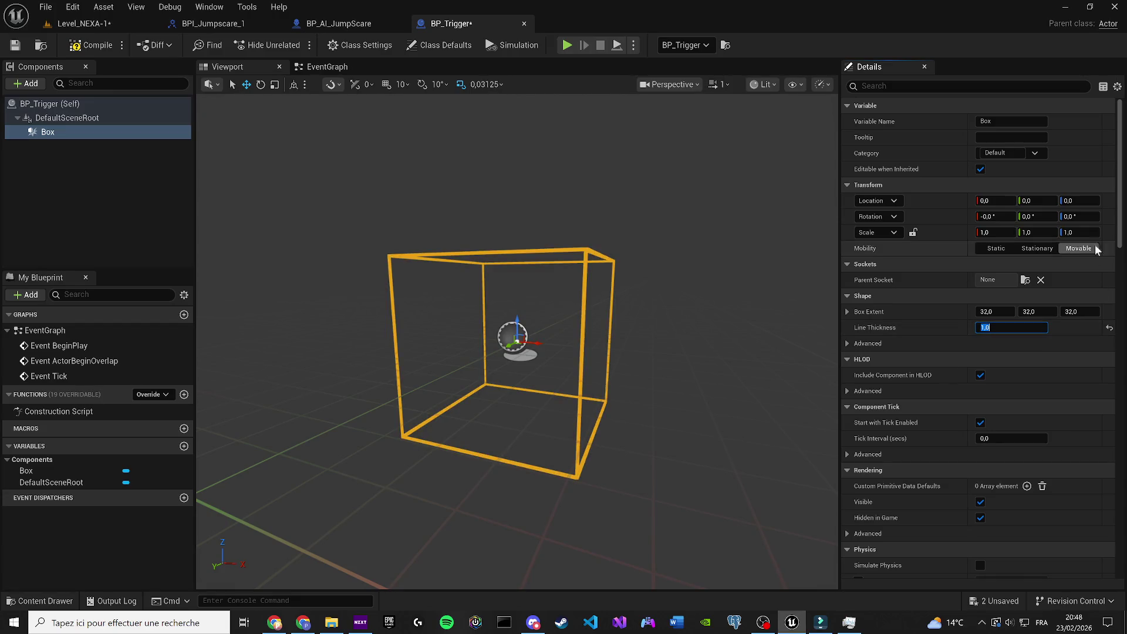
pyautogui.moveTo(1119, 173); pyautogui.dragTo(1123, 457)
pyautogui.scroll(-1, 1124, 458)
pyautogui.click(997, 422)
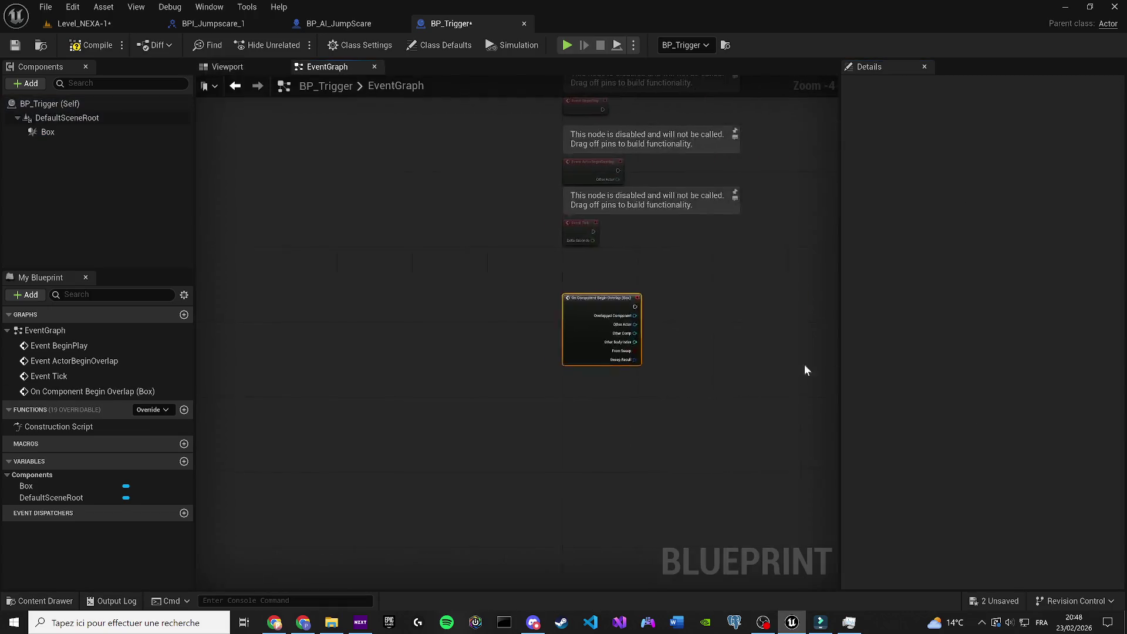
# Step: Connect the overlap event's Other Actor pin to a new Equal (==) node
pyautogui.moveTo(435, 344); pyautogui.dragTo(402, 157)
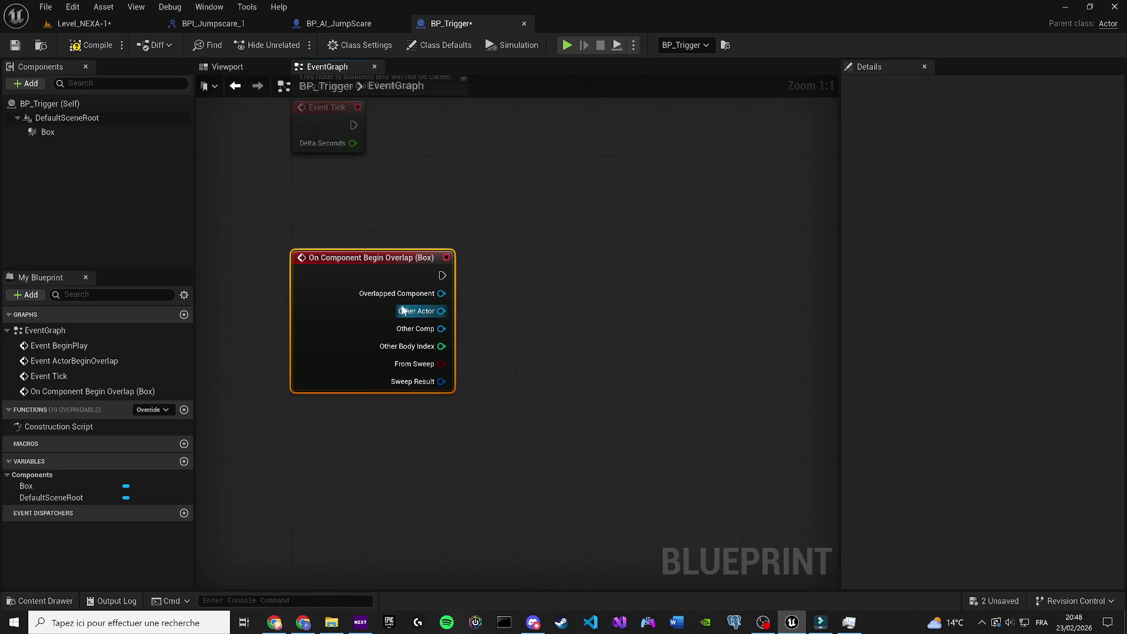
pyautogui.moveTo(441, 311); pyautogui.dragTo(551, 349)
pyautogui.write('==')
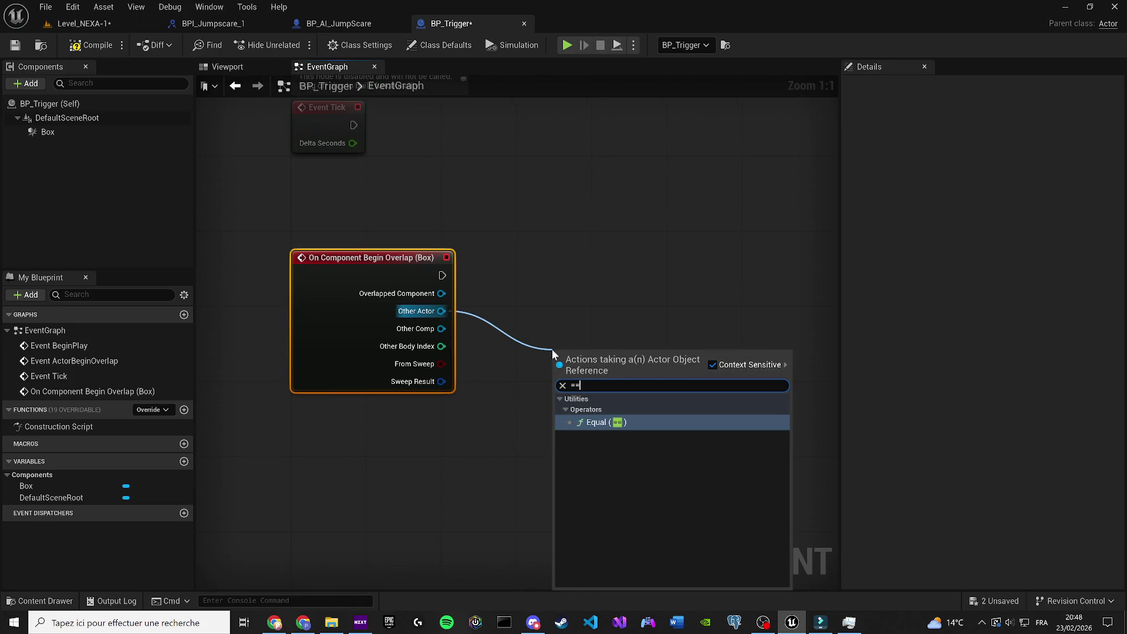
pyautogui.press('Return')
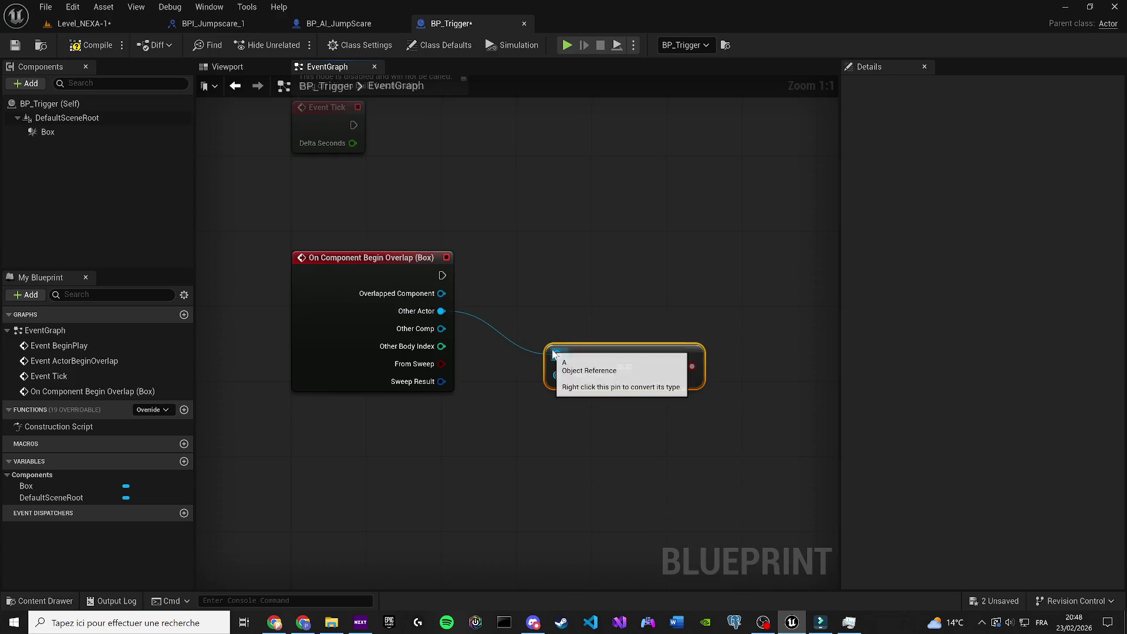
pyautogui.hotkey('alt', 'Tab')
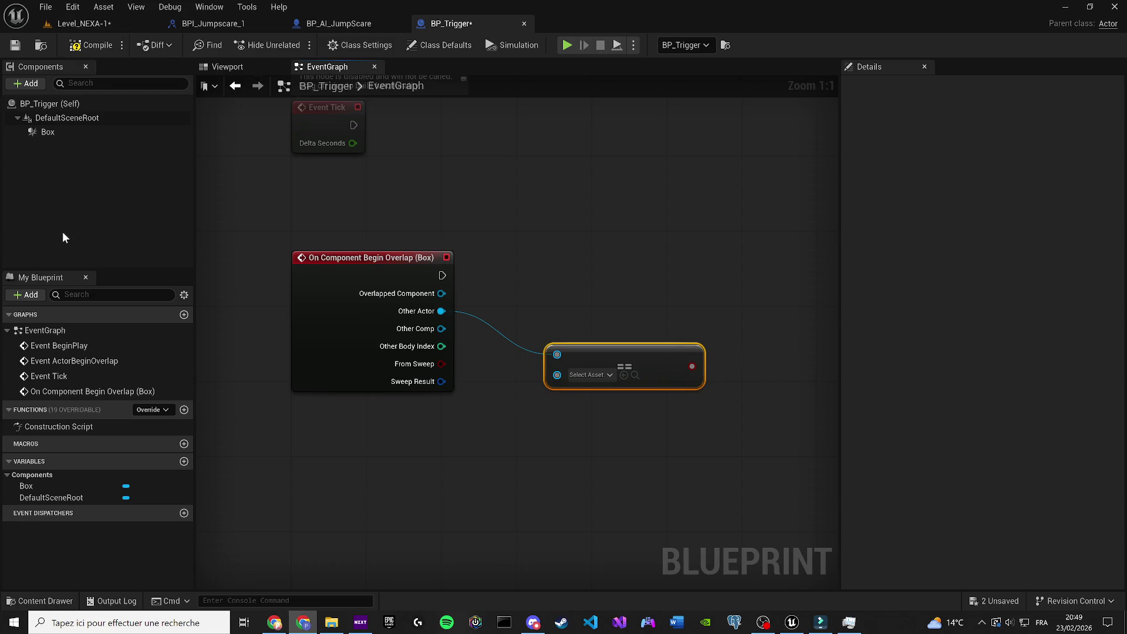
# Step: Feed a Get Player Character node into the Equal node's second input
pyautogui.moveTo(557, 374)
pyautogui.mouseDown()
pyautogui.moveTo(536, 403)
pyautogui.moveTo(461, 444)
pyautogui.mouseUp()
pyautogui.write('get pla')
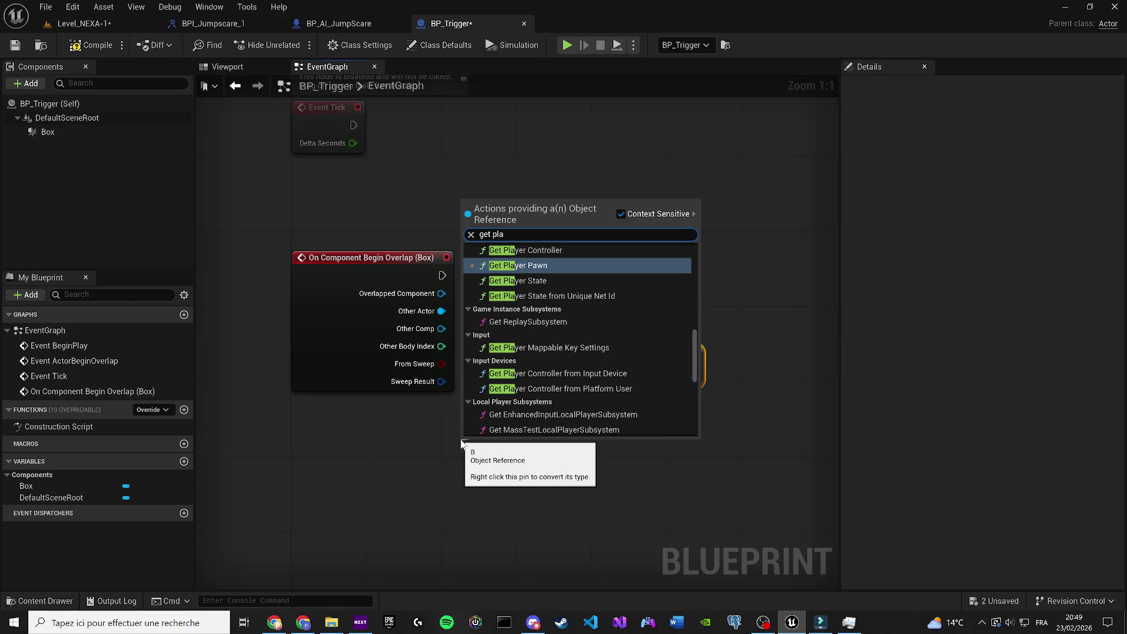
pyautogui.write('yer ch')
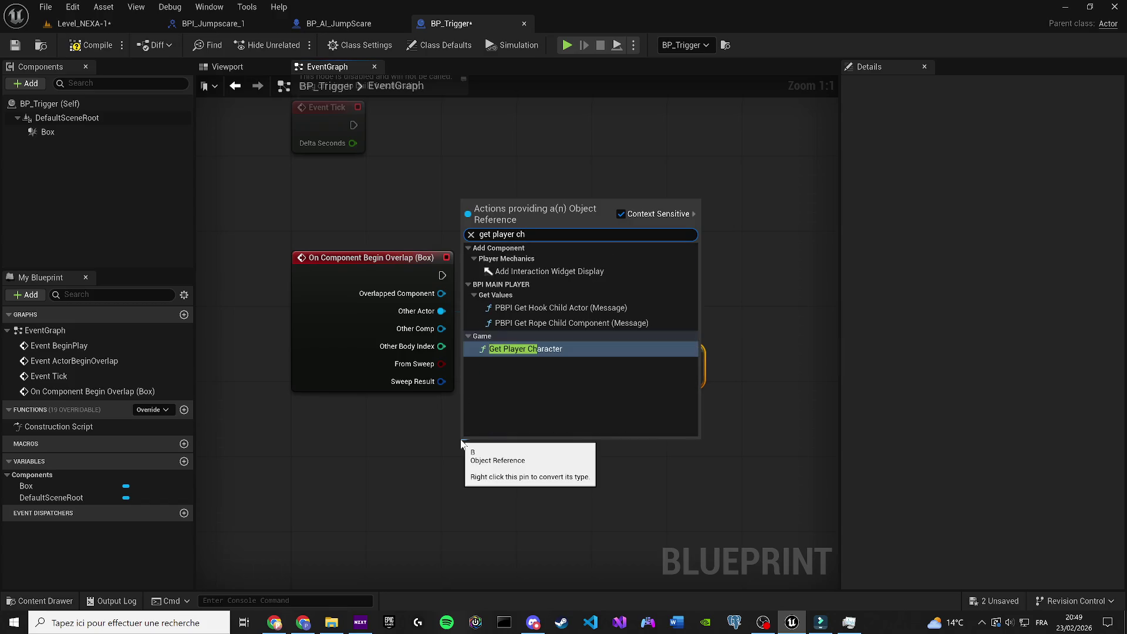
pyautogui.press('Return')
pyautogui.moveTo(583, 368); pyautogui.dragTo(592, 359)
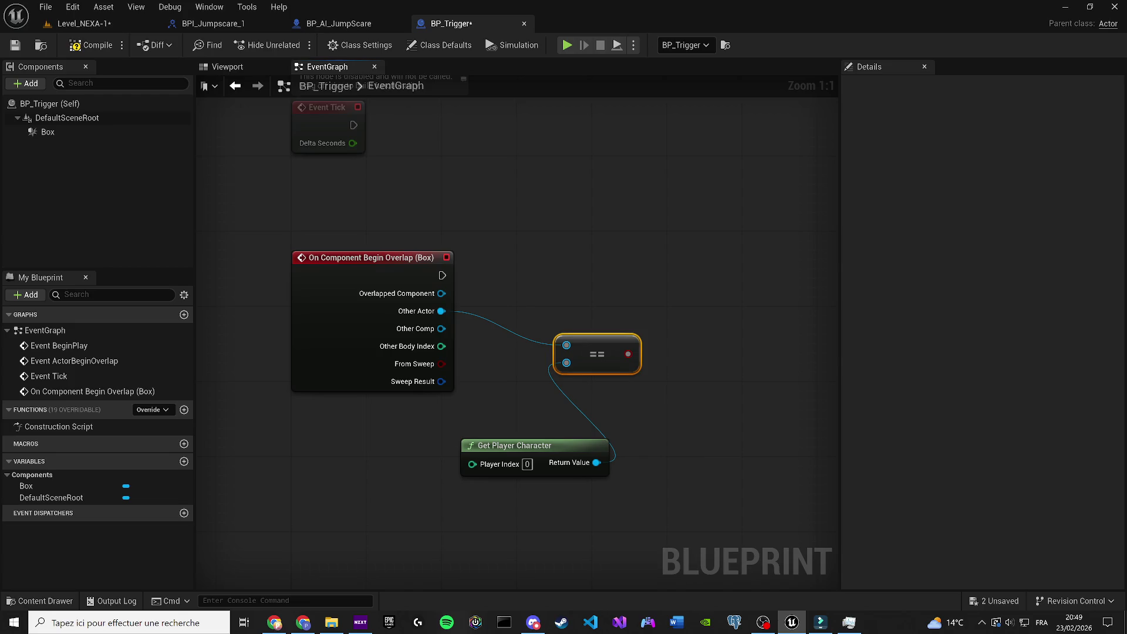
pyautogui.hotkey('alt', 'Tab')
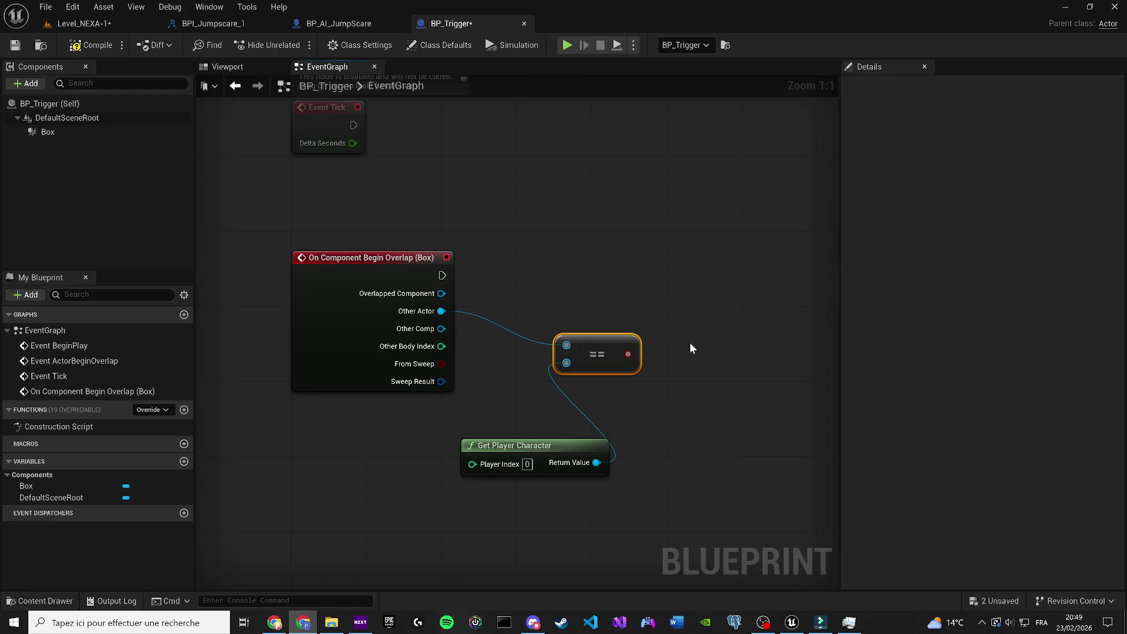
# Step: Add a Branch after the overlap event, with the Equal result driving its Condition
pyautogui.press('b')
pyautogui.click(648, 270)
pyautogui.moveTo(659, 293); pyautogui.dragTo(441, 286)
pyautogui.moveTo(711, 287)
pyautogui.mouseDown()
pyautogui.moveTo(748, 269)
pyautogui.moveTo(627, 354)
pyautogui.mouseUp()
pyautogui.moveTo(596, 344); pyautogui.dragTo(595, 335)
pyautogui.moveTo(522, 452); pyautogui.dragTo(359, 424)
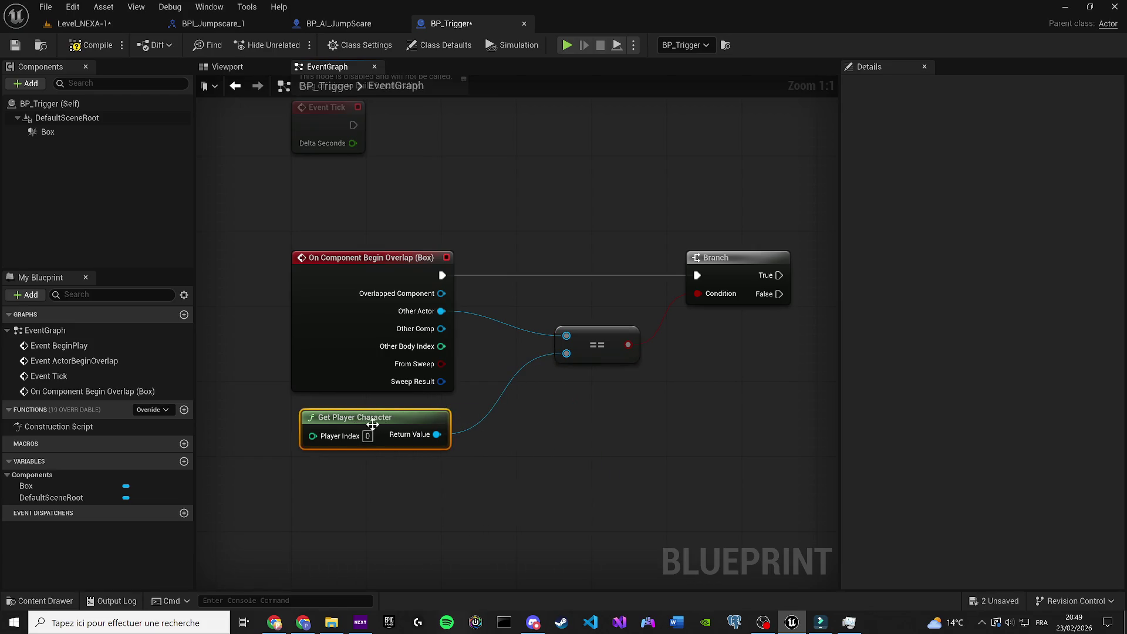
pyautogui.moveTo(695, 387); pyautogui.dragTo(316, 461)
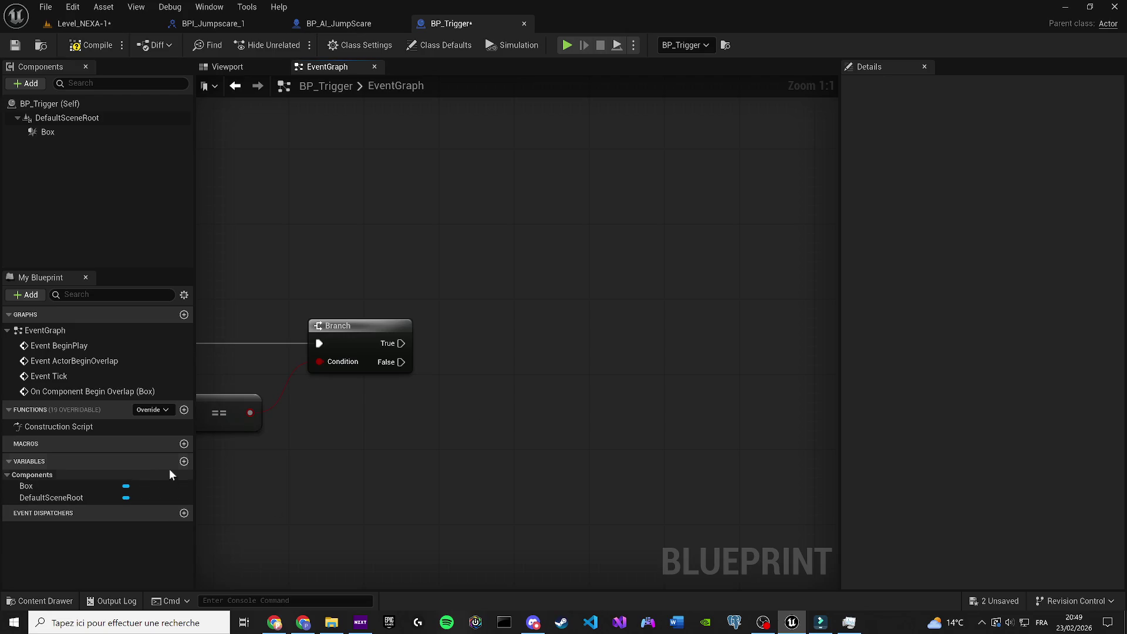
pyautogui.click(185, 455)
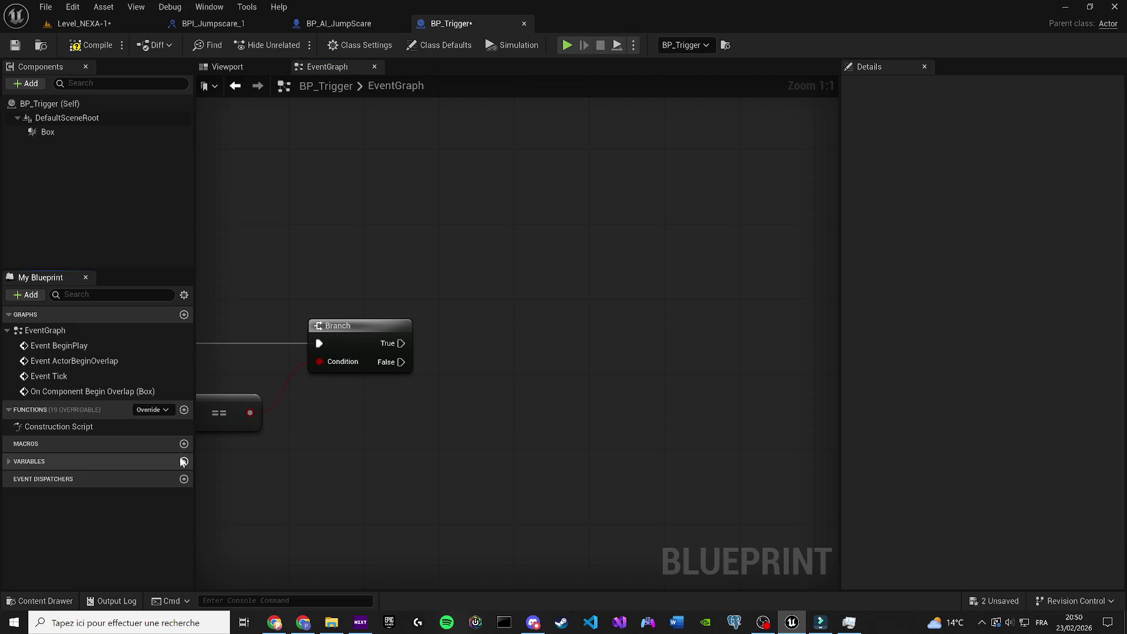
# Step: Create a JumpScare1 variable and chain a second Branch off the first Branch's True
pyautogui.click(184, 461)
pyautogui.write('JumpSca')
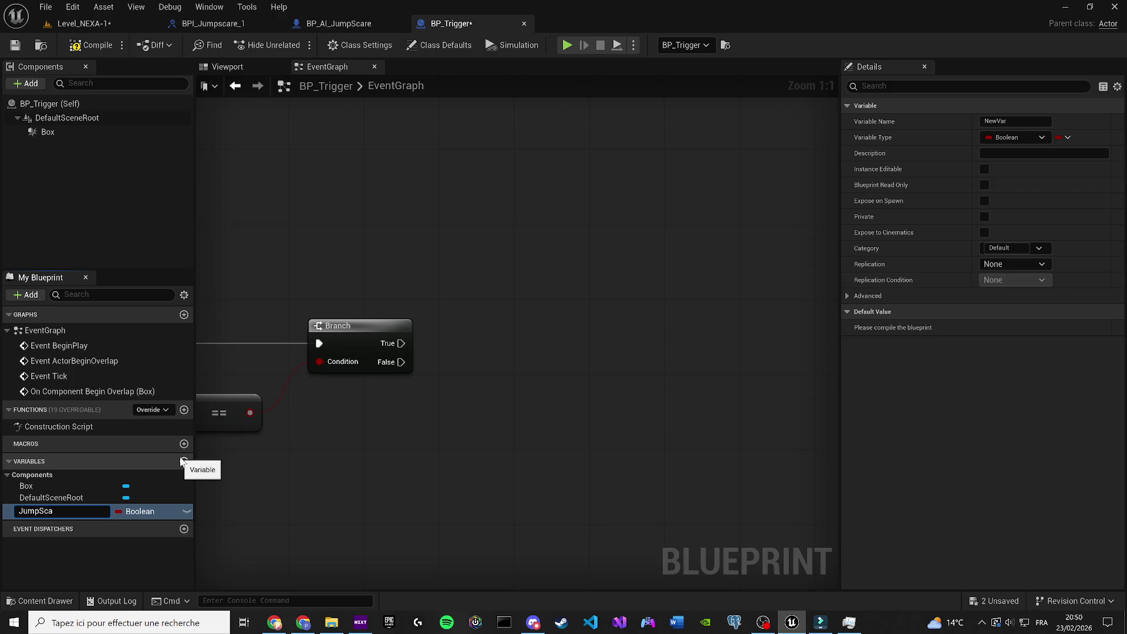
pyautogui.write('re1')
pyautogui.press('Return')
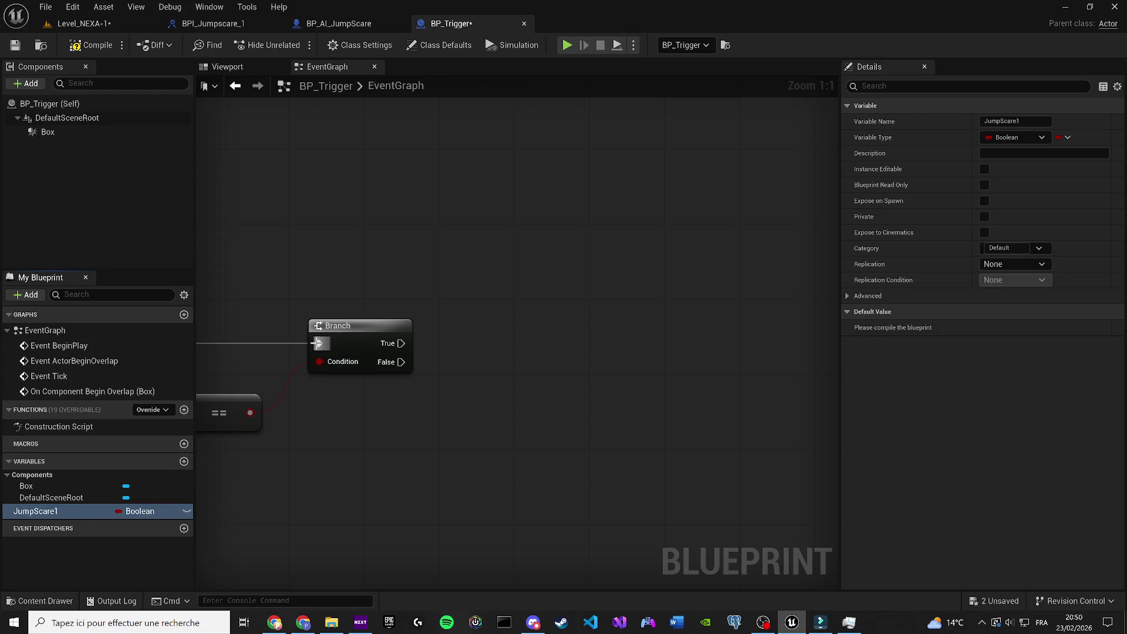
pyautogui.click(547, 336)
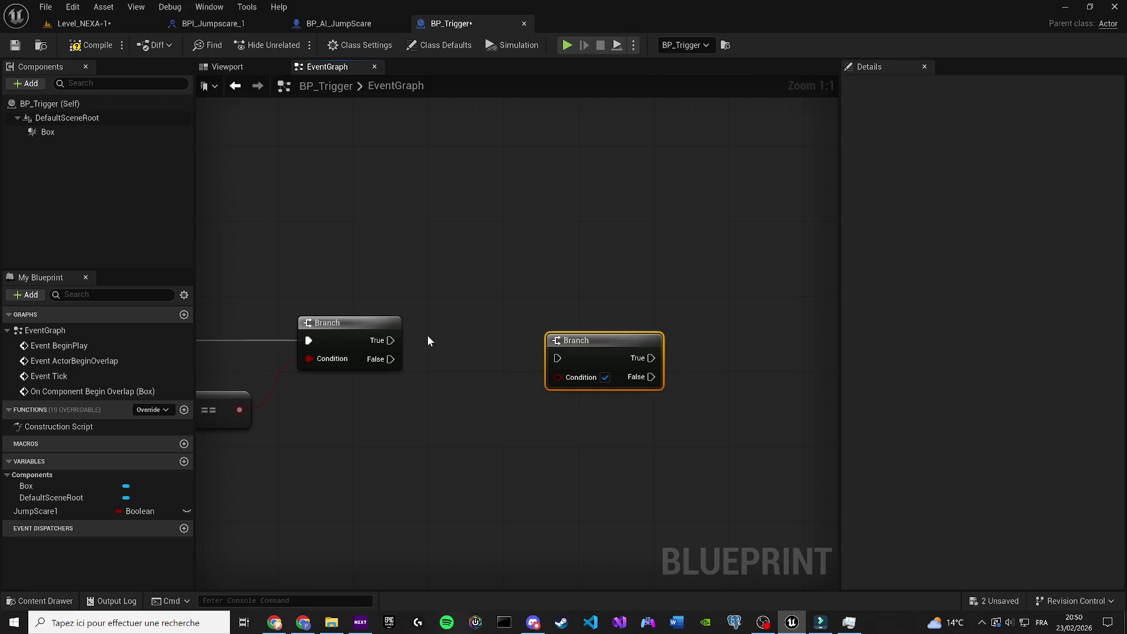
pyautogui.moveTo(392, 339)
pyautogui.mouseDown()
pyautogui.moveTo(580, 377)
pyautogui.moveTo(541, 333)
pyautogui.mouseUp()
# Step: Wire a JumpScare1 getter into the second Branch's Condition, then compile and save
pyautogui.moveTo(35, 510); pyautogui.dragTo(382, 407)
pyautogui.click(432, 427)
pyautogui.moveTo(455, 410)
pyautogui.mouseDown()
pyautogui.moveTo(495, 402)
pyautogui.moveTo(536, 367)
pyautogui.mouseUp()
pyautogui.moveTo(392, 405); pyautogui.dragTo(431, 386)
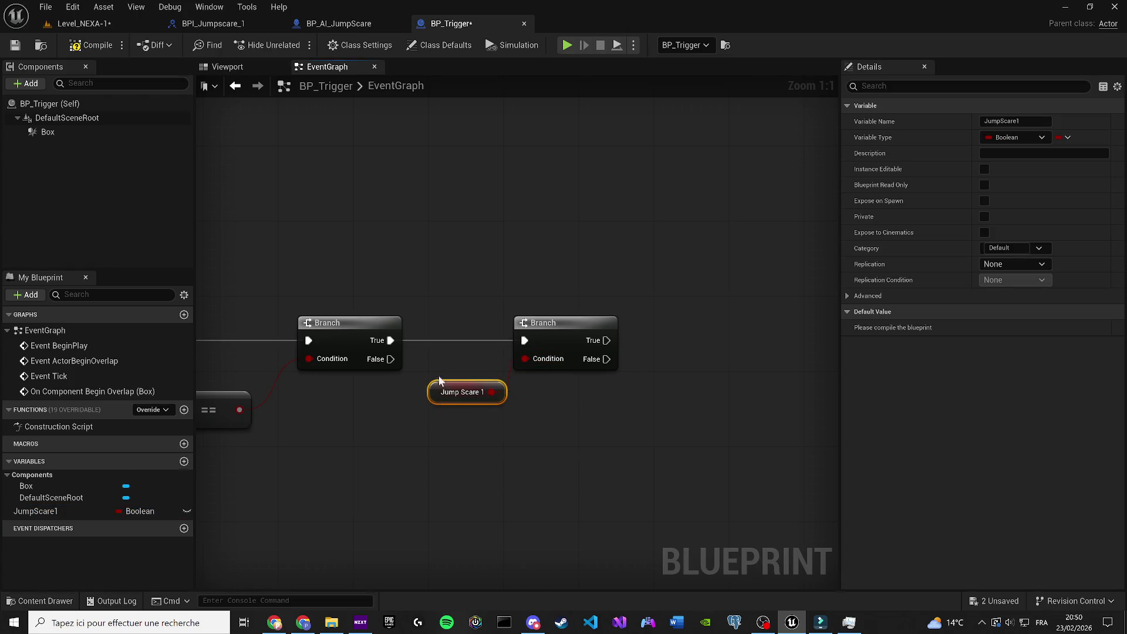
pyautogui.moveTo(568, 342); pyautogui.dragTo(586, 342)
pyautogui.click(91, 45)
pyautogui.click(15, 45)
pyautogui.click(303, 622)
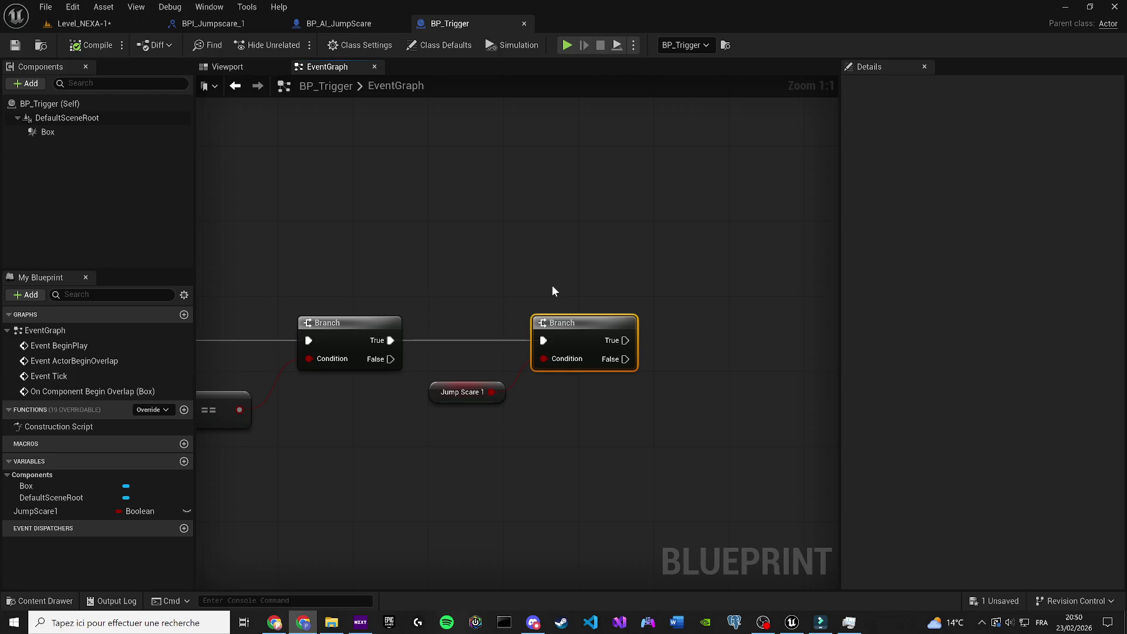
# Step: Call the Jump Scare 1 message from the second Branch's True output
pyautogui.moveTo(558, 268)
pyautogui.mouseDown()
pyautogui.moveTo(378, 307)
pyautogui.moveTo(509, 324)
pyautogui.mouseUp()
pyautogui.write('jumpa')
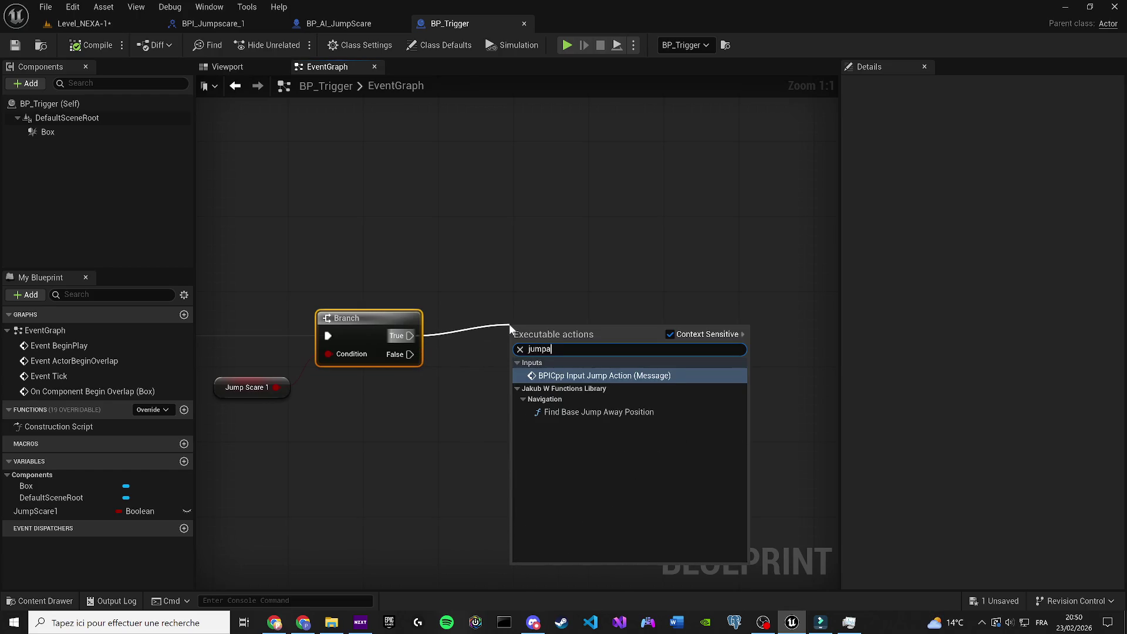
pyautogui.press('BackSpace')
pyautogui.press('Return')
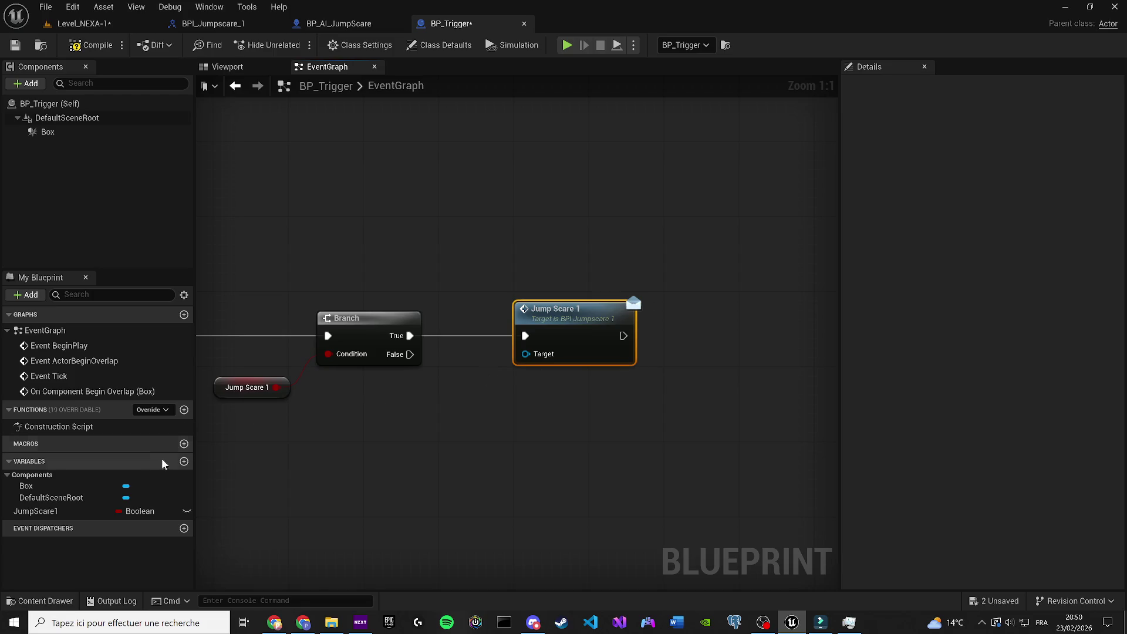
pyautogui.click(184, 461)
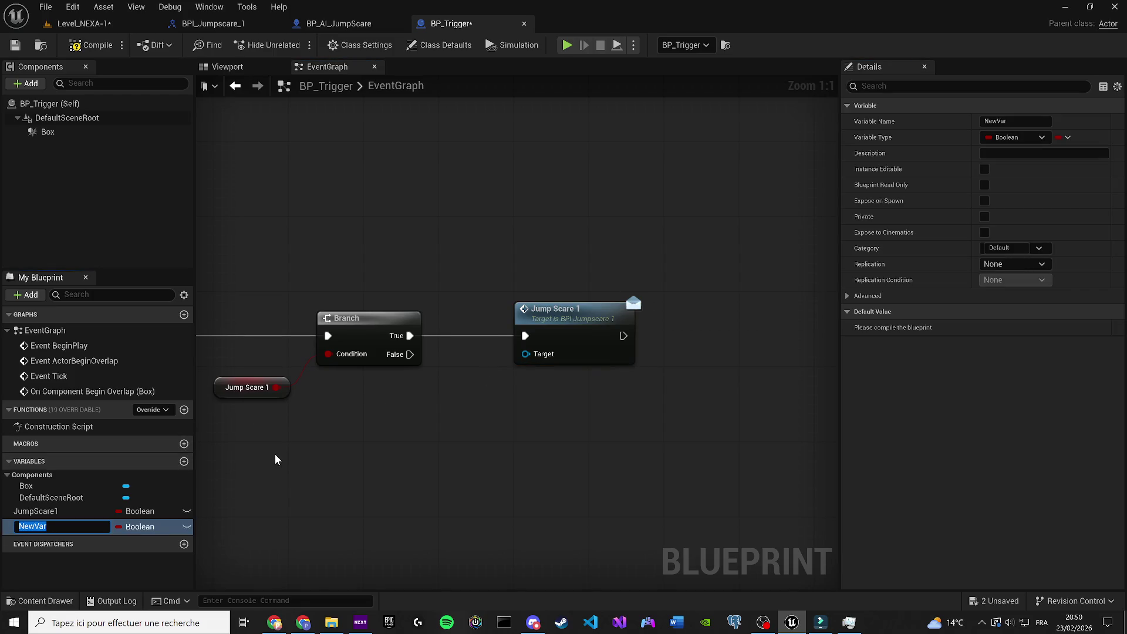
# Step: Add an Actor variable typed as an Actor object reference and place its getter
pyautogui.write('Actor')
pyautogui.press('Return')
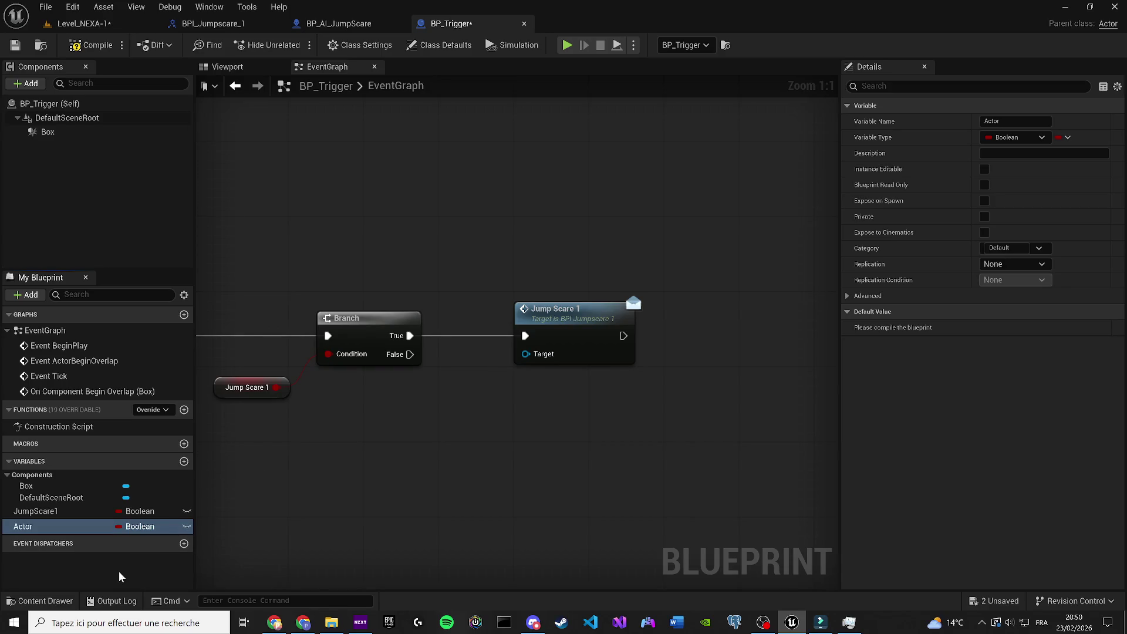
pyautogui.click(139, 527)
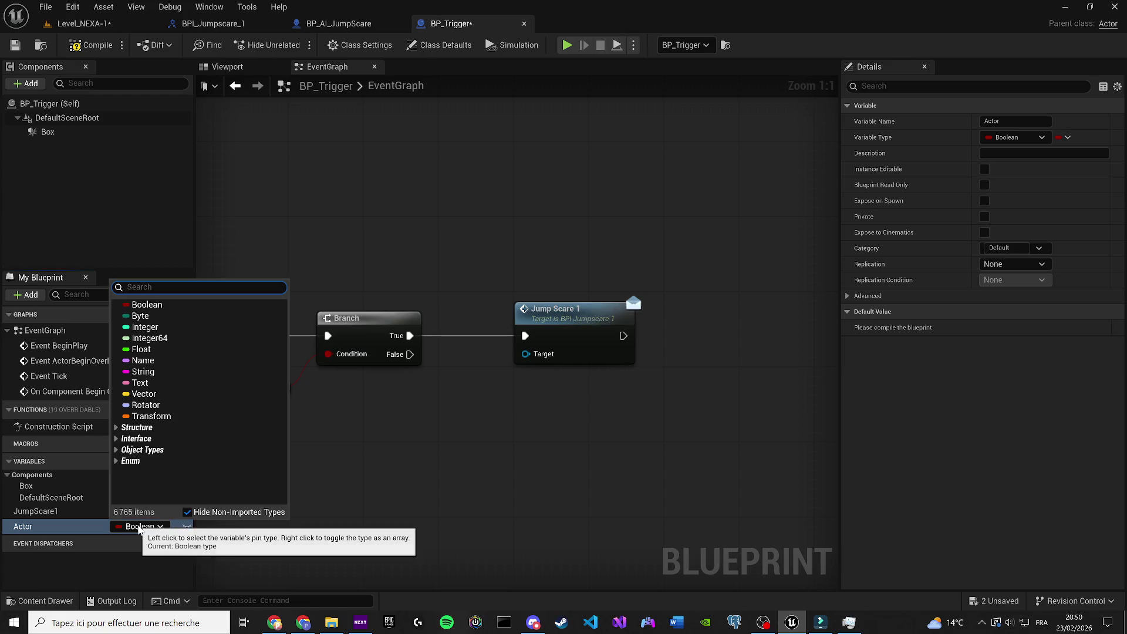
pyautogui.write('actor')
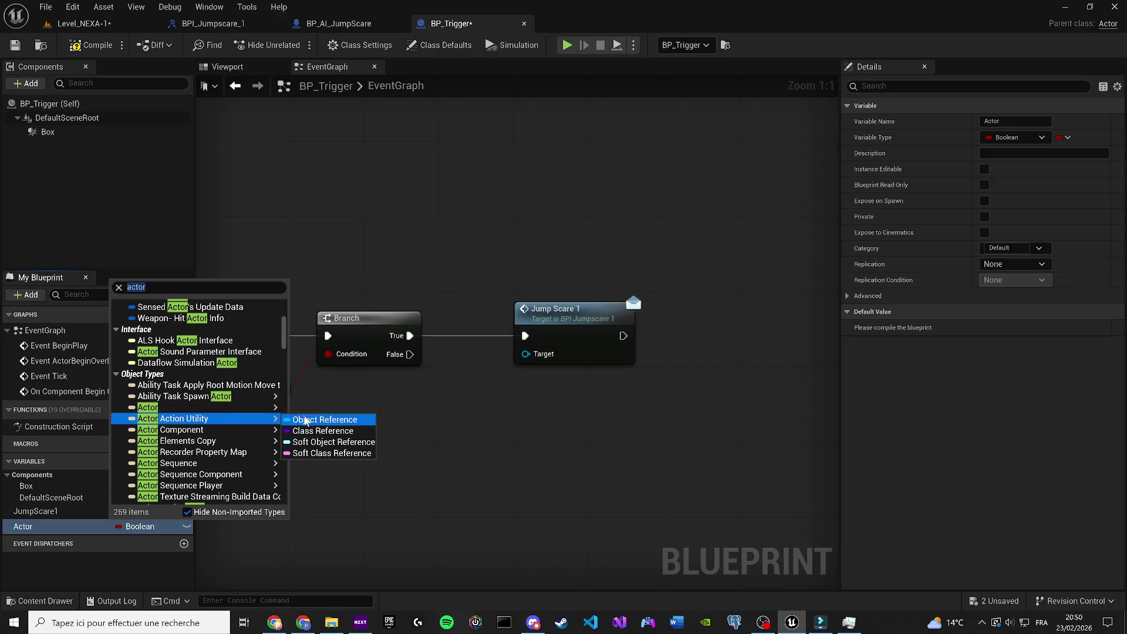
pyautogui.click(306, 419)
pyautogui.moveTo(27, 526)
pyautogui.mouseDown()
pyautogui.moveTo(455, 401)
pyautogui.moveTo(464, 416)
pyautogui.moveTo(525, 353)
pyautogui.moveTo(524, 419)
pyautogui.mouseUp()
pyautogui.click(468, 434)
# Step: Insert an Is Valid check between the Branch's True output and Jump Scare 1
pyautogui.write('is va')
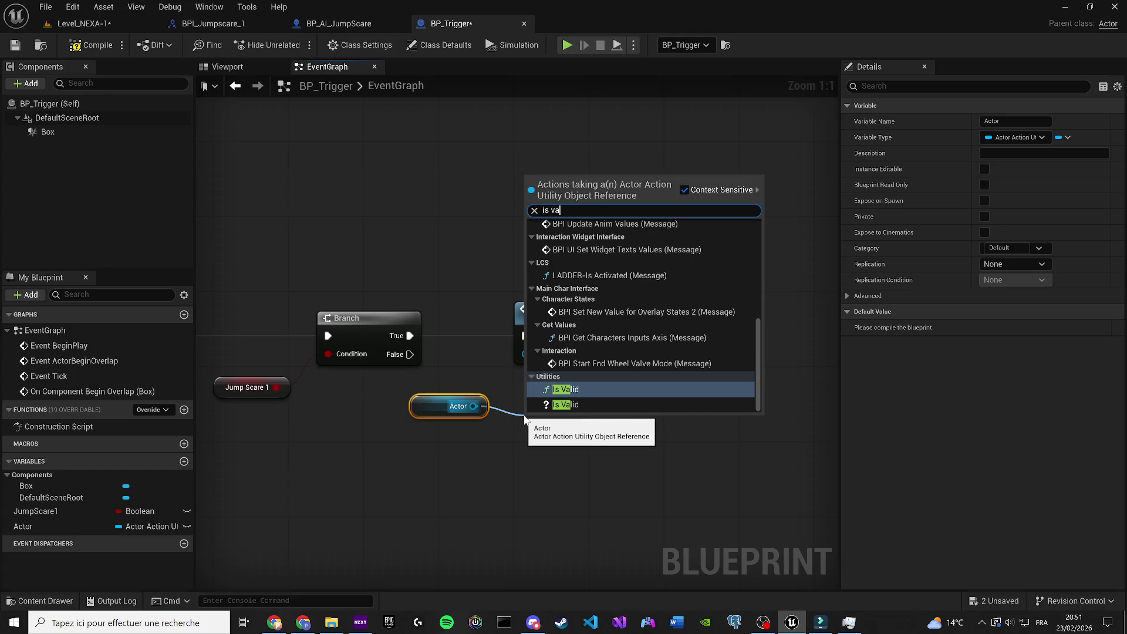
pyautogui.press('Down')
pyautogui.press('Return')
pyautogui.moveTo(534, 439); pyautogui.dragTo(410, 335)
pyautogui.moveTo(643, 439)
pyautogui.mouseDown()
pyautogui.moveTo(525, 335)
pyautogui.moveTo(693, 355)
pyautogui.mouseUp()
pyautogui.moveTo(580, 423); pyautogui.dragTo(550, 320)
pyautogui.moveTo(680, 332); pyautogui.dragTo(709, 303)
# Step: Wire Actor into Jump Scare 1's Target through a reroute point, then compile and save BP_Trigger
pyautogui.moveTo(694, 354)
pyautogui.mouseDown()
pyautogui.moveTo(463, 412)
pyautogui.moveTo(461, 378)
pyautogui.moveTo(510, 378)
pyautogui.moveTo(472, 408)
pyautogui.mouseUp()
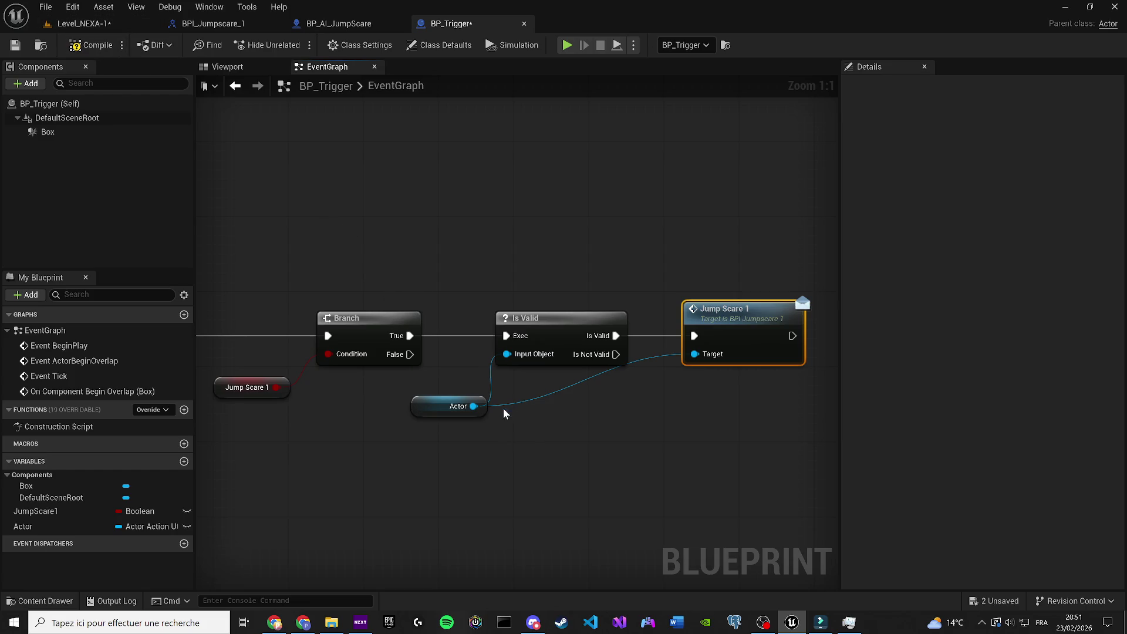
pyautogui.click(525, 406)
pyautogui.doubleClick(522, 406)
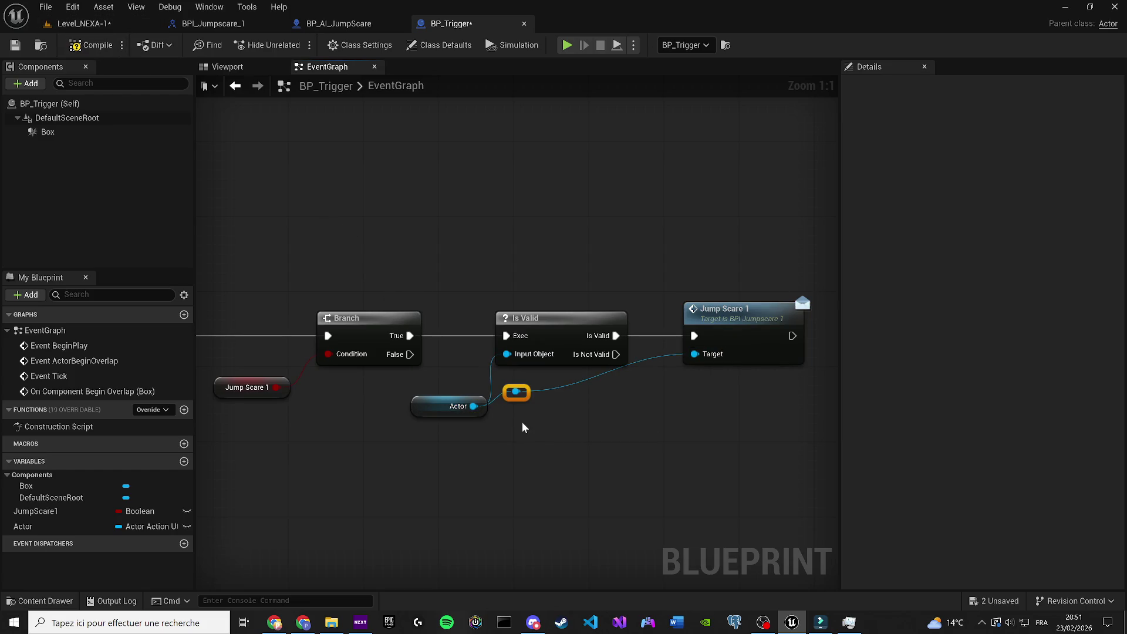
pyautogui.moveTo(540, 422)
pyautogui.mouseDown()
pyautogui.moveTo(556, 403)
pyautogui.moveTo(583, 421)
pyautogui.moveTo(657, 427)
pyautogui.moveTo(421, 398)
pyautogui.mouseUp()
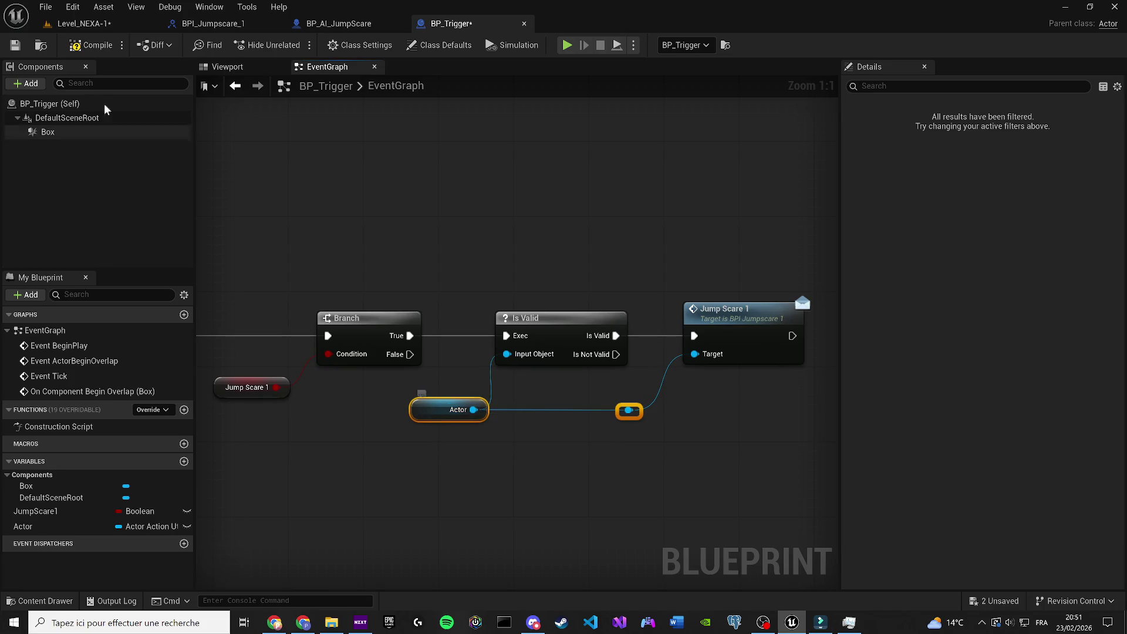
pyautogui.click(15, 45)
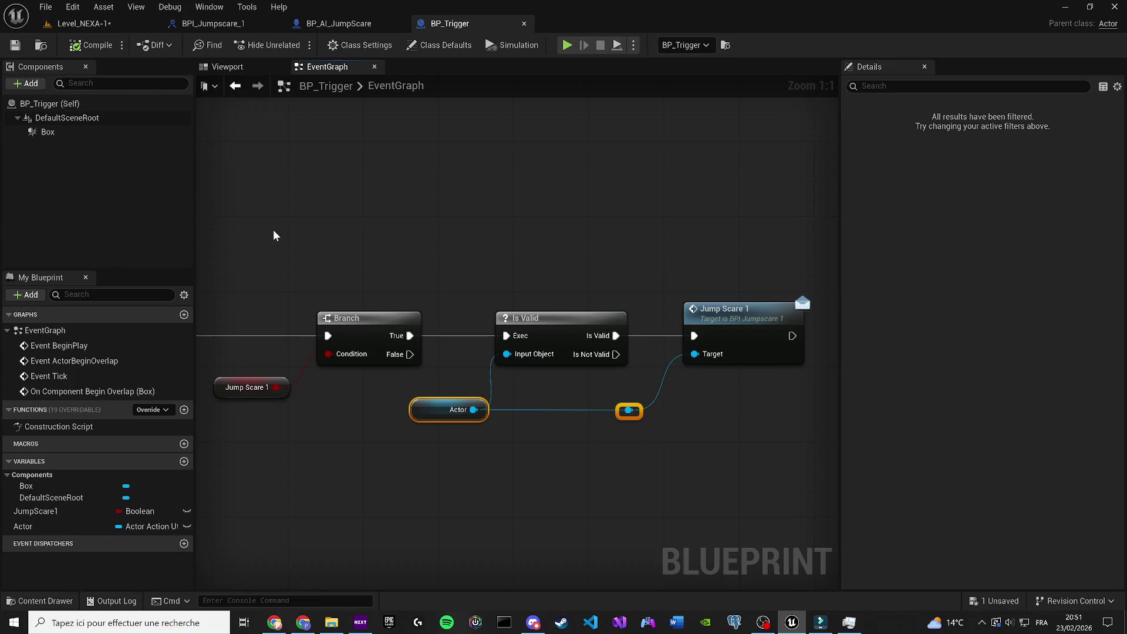
pyautogui.click(293, 145)
# Step: Scale the trigger box wider and taller in Level_NEXA-1 and save the level
pyautogui.click(88, 23)
pyautogui.hotkey('ctrl', 's')
pyautogui.press('r')
pyautogui.moveTo(492, 340)
pyautogui.mouseDown()
pyautogui.moveTo(528, 316)
pyautogui.moveTo(483, 244)
pyautogui.moveTo(362, 253)
pyautogui.moveTo(409, 236)
pyautogui.moveTo(397, 277)
pyautogui.moveTo(433, 297)
pyautogui.moveTo(393, 273)
pyautogui.mouseUp()
pyautogui.press('w')
pyautogui.press('w')
pyautogui.hotkey('ctrl', 's')
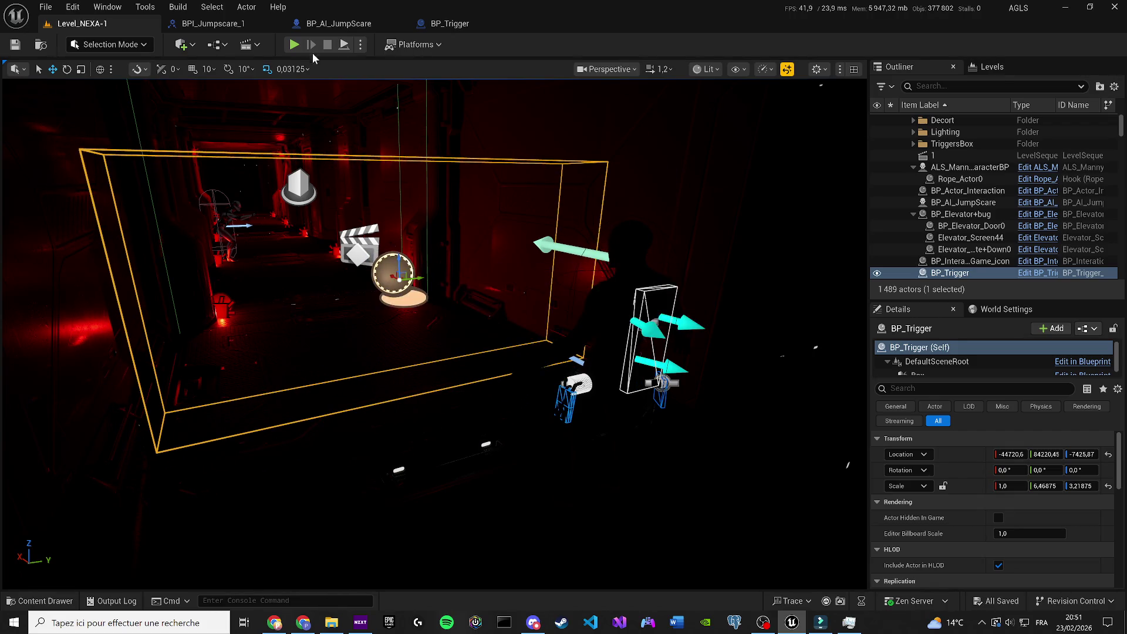
# Step: Playtest the level walking forward down the red corridor, then stop
pyautogui.hotkey('alt', 'p')
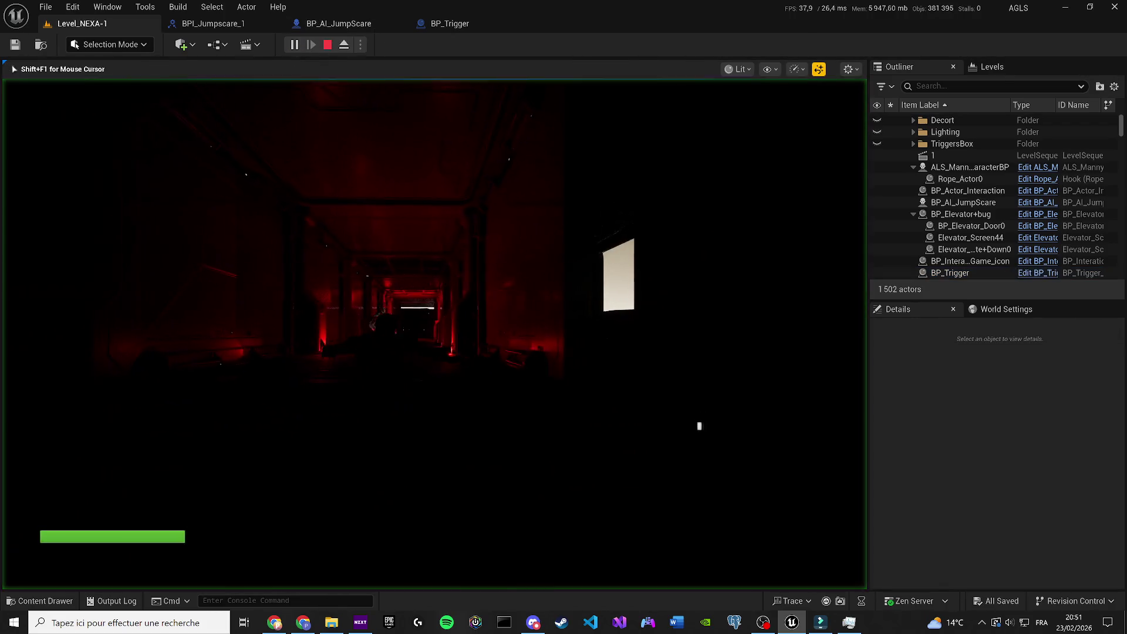
pyautogui.press('w')
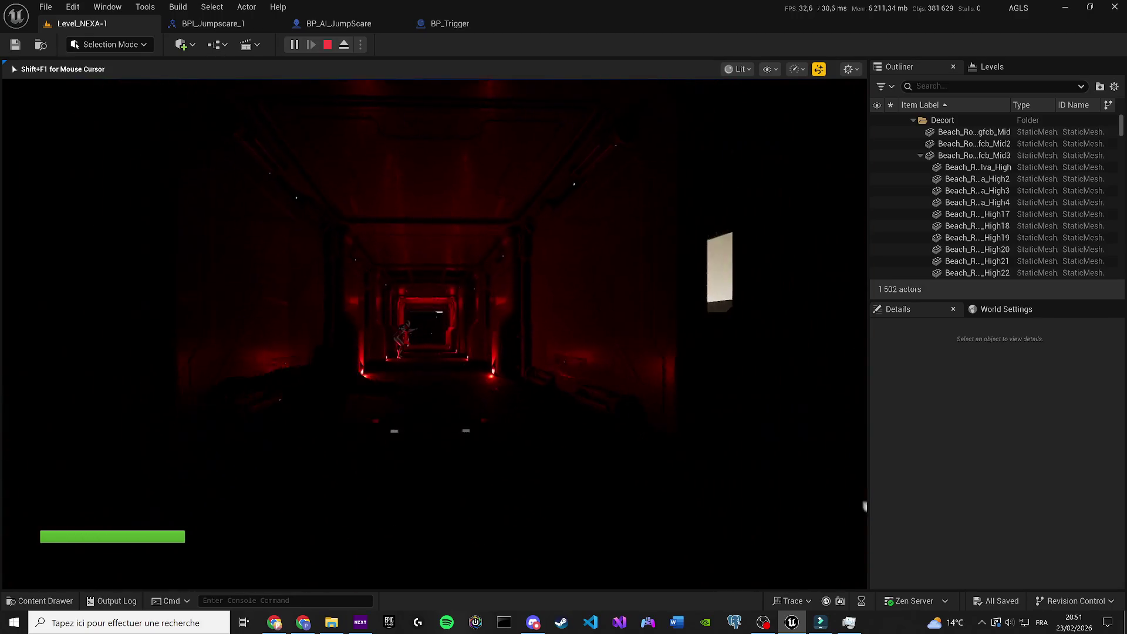
pyautogui.press('Escape')
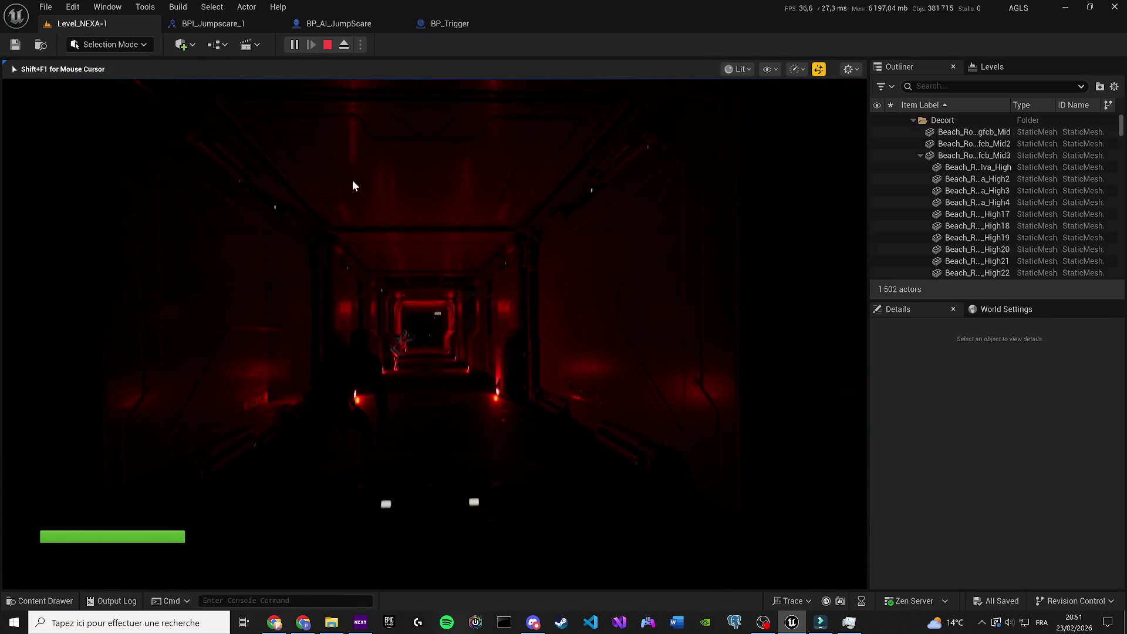
pyautogui.scroll(-3, 352, 181)
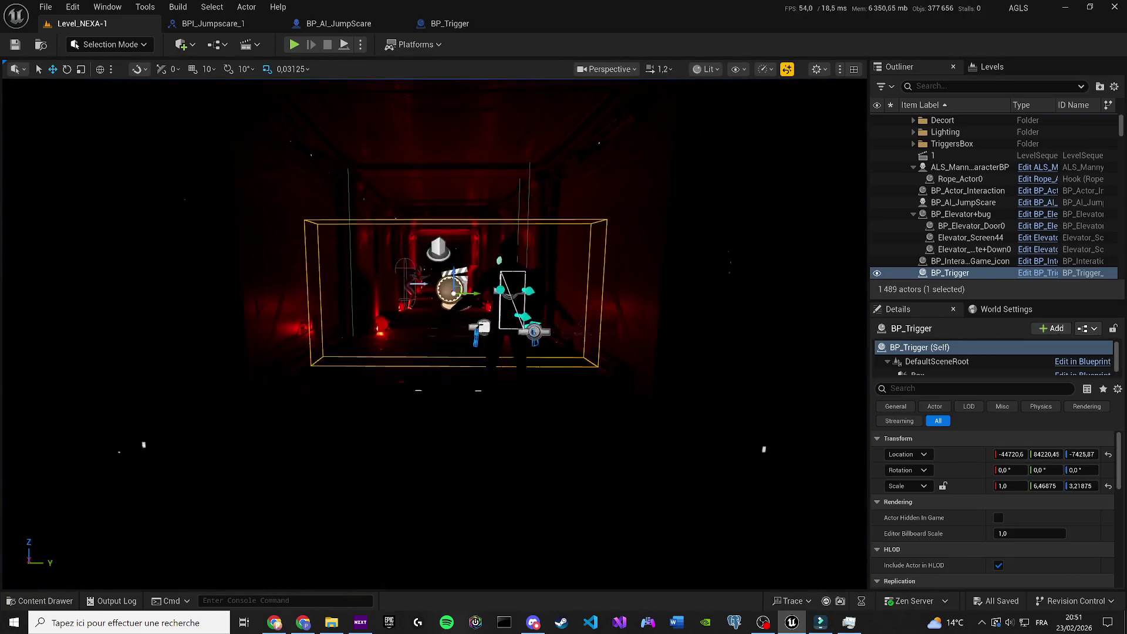
# Step: Move the trigger box further along the corridor and place ALS_Manny_CharacterBP inside it
pyautogui.scroll(8, 352, 181)
pyautogui.scroll(-5, 420, 285)
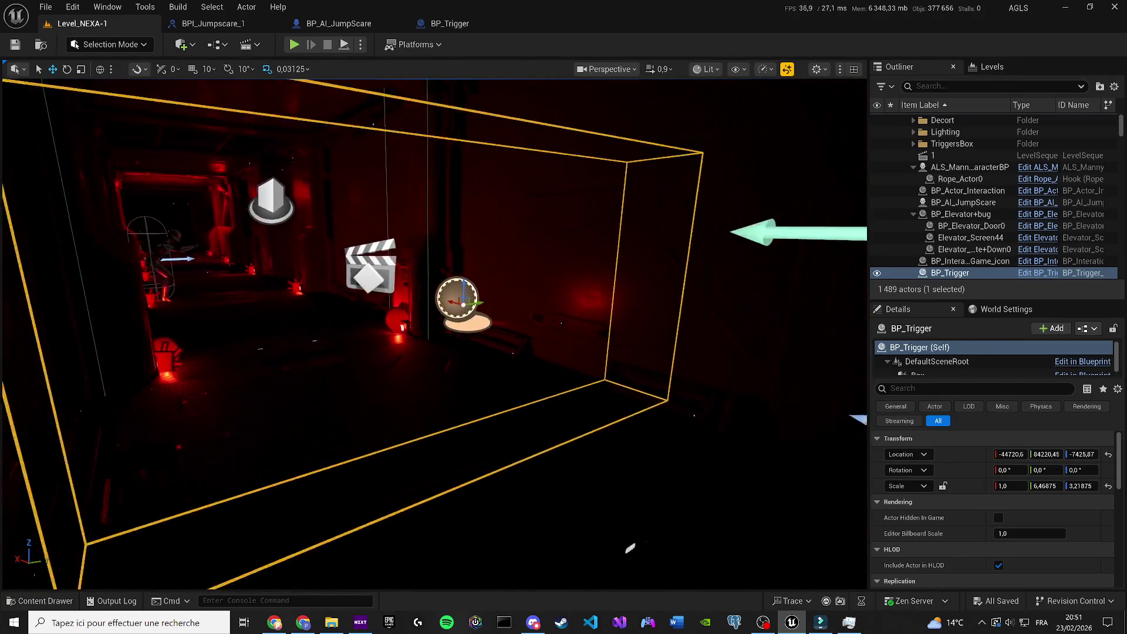
pyautogui.moveTo(420, 285); pyautogui.dragTo(329, 264)
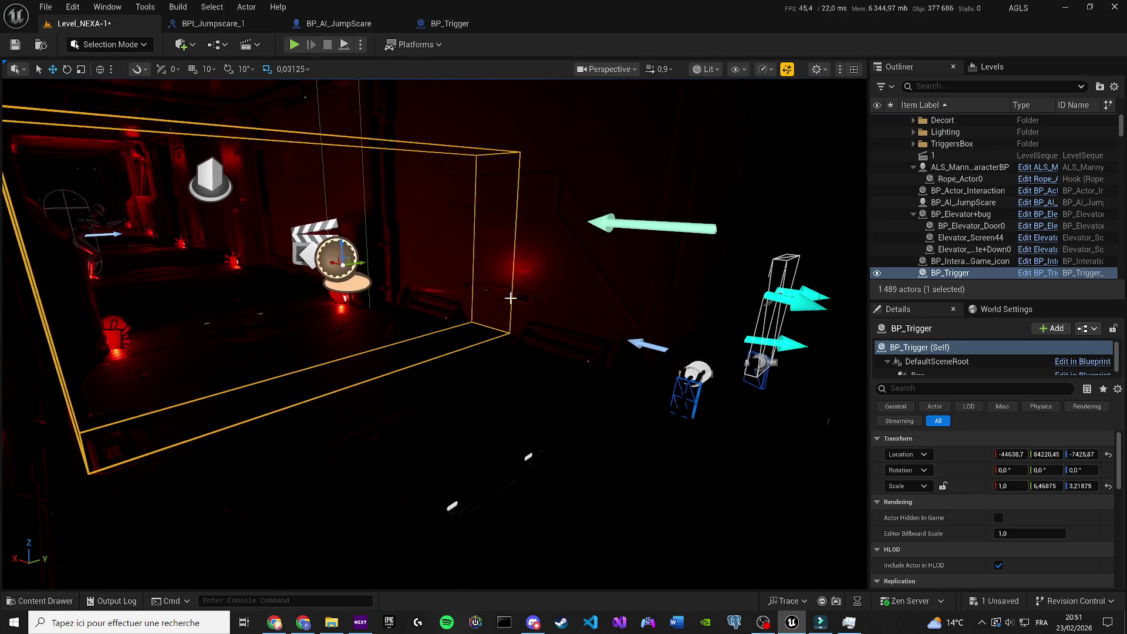
pyautogui.click(691, 359)
pyautogui.moveTo(691, 359); pyautogui.dragTo(425, 318)
# Step: Save the level and playtest starting from inside the trigger
pyautogui.scroll(5, 424, 317)
pyautogui.hotkey('ctrl', 's')
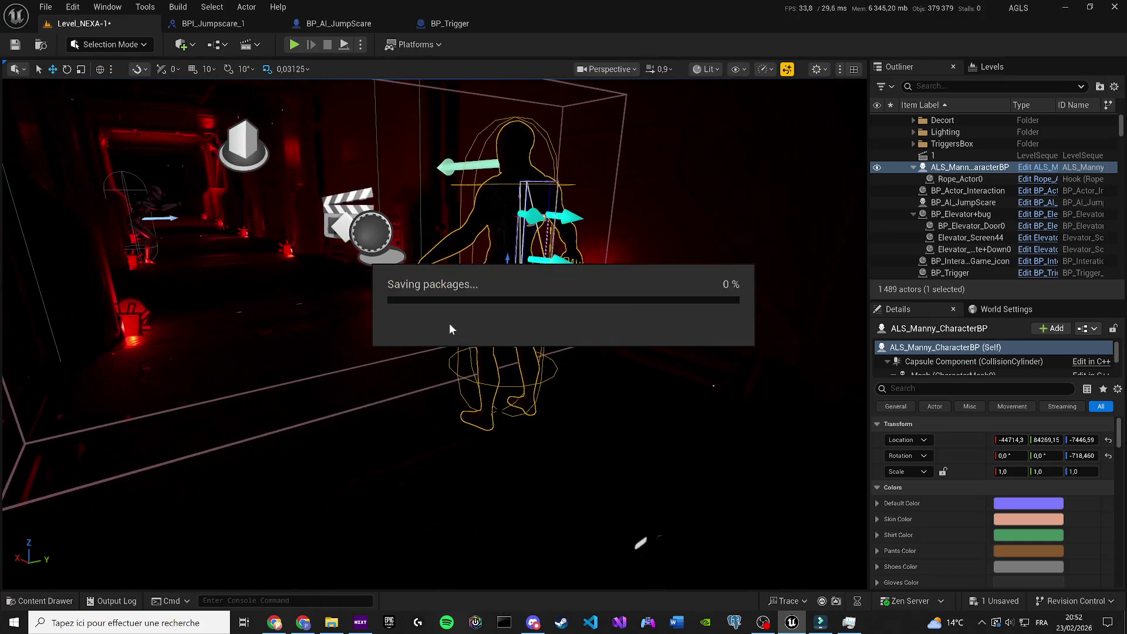
pyautogui.click(294, 44)
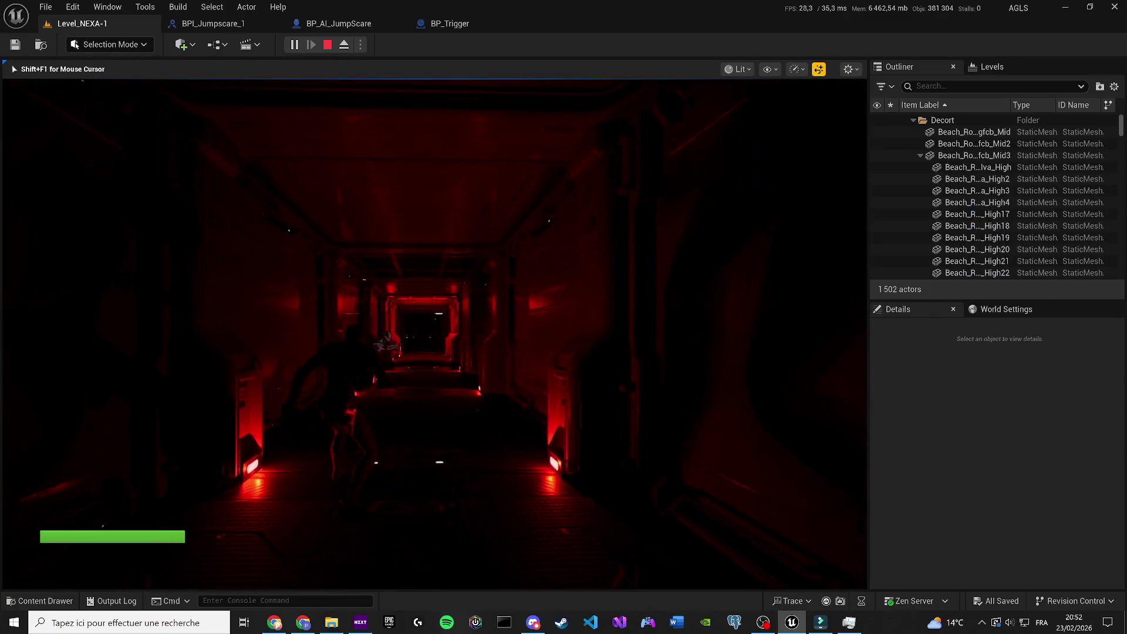
pyautogui.press('Escape')
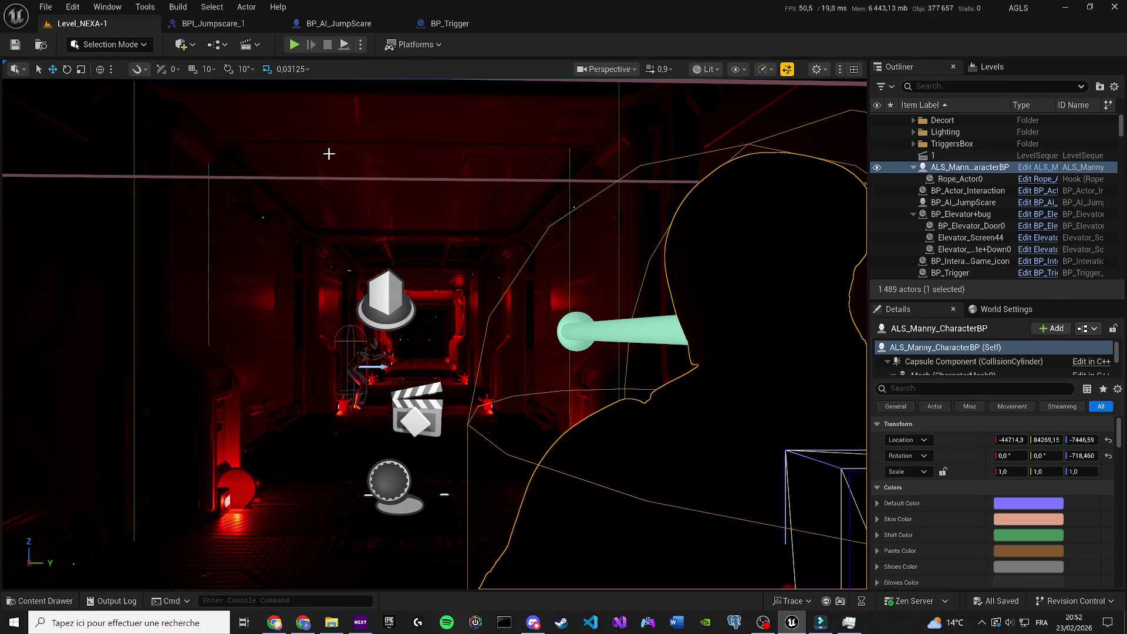
# Step: Select BP_Trigger in the Outliner to review its Details, then switch to the BP_AI_JumpScare blueprint
pyautogui.scroll(5, 382, 221)
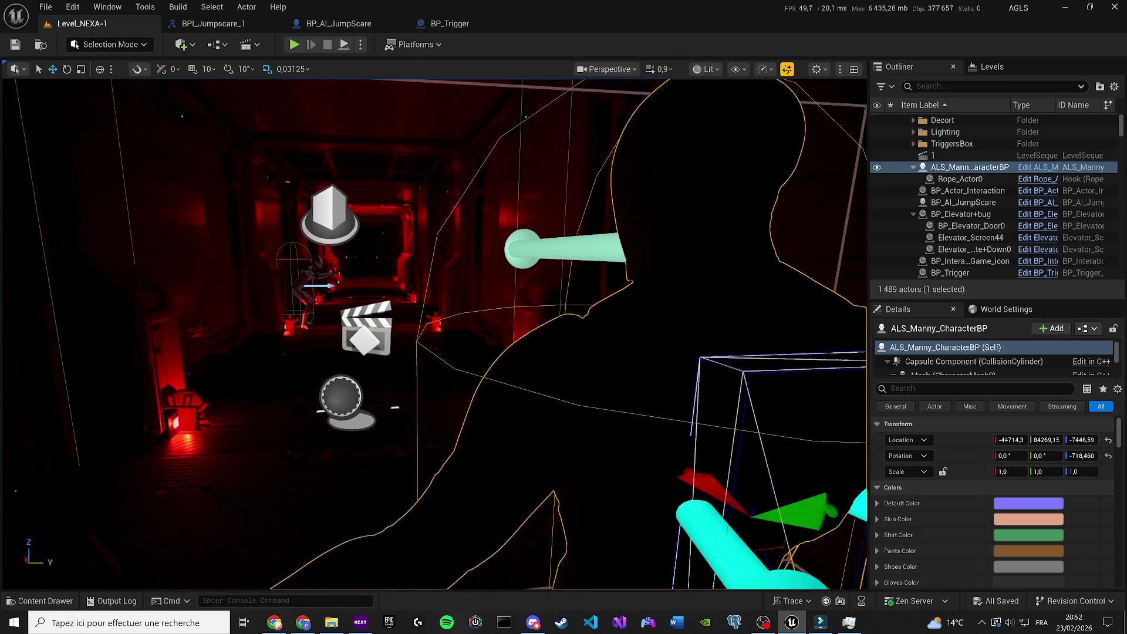
pyautogui.scroll(5, 382, 223)
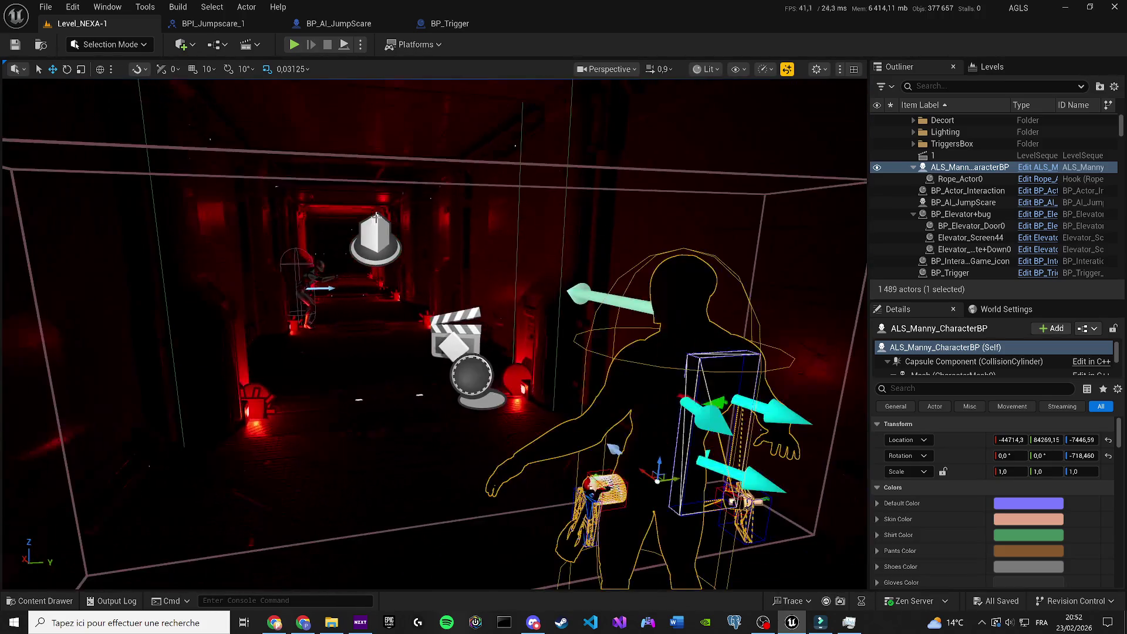
pyautogui.click(948, 272)
pyautogui.scroll(-2, 979, 521)
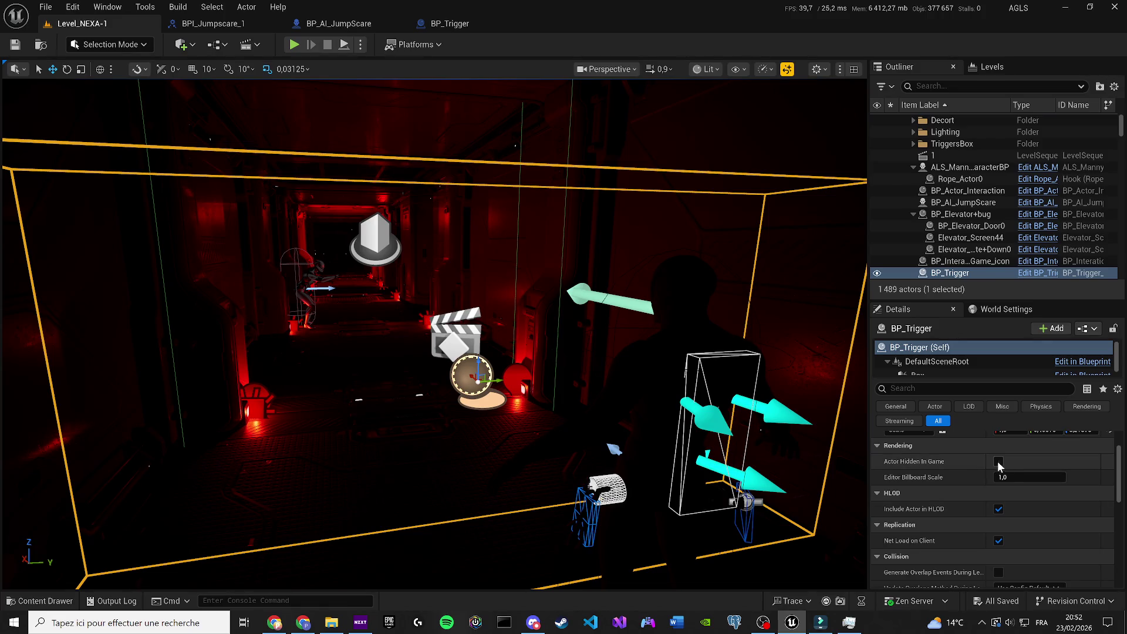
pyautogui.scroll(2, 983, 506)
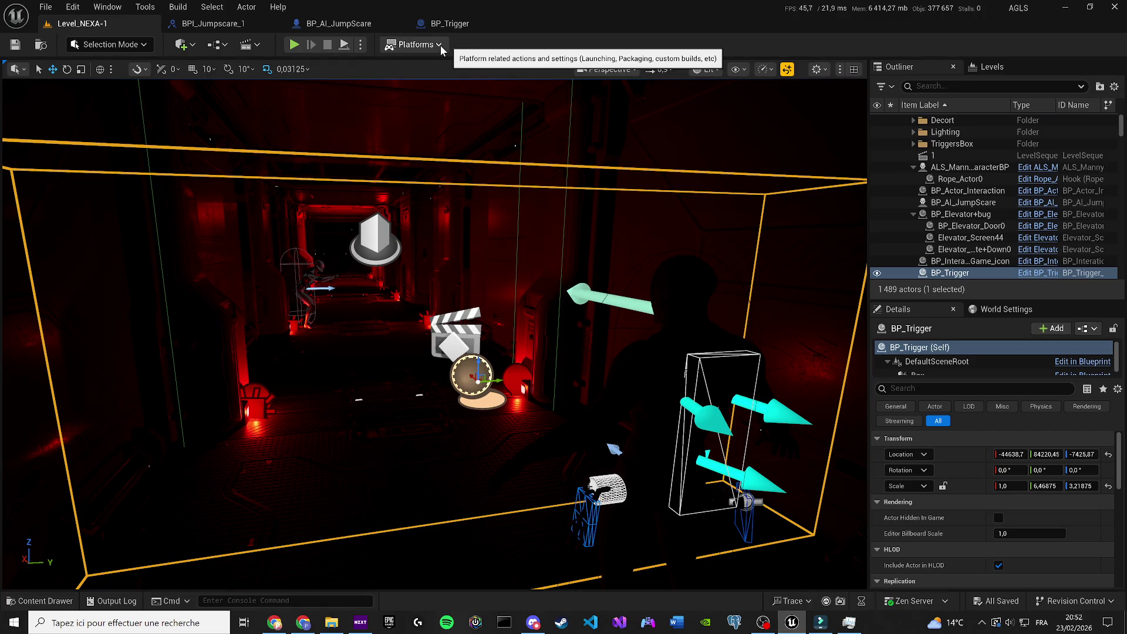
pyautogui.click(322, 24)
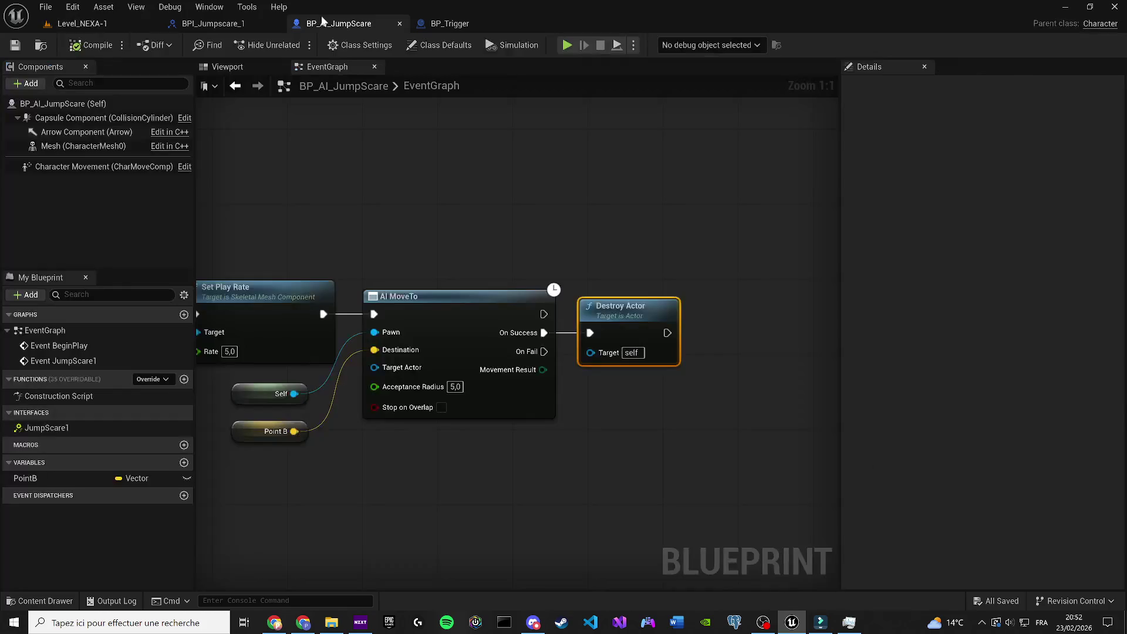
# Step: Make JumpScare1 and Actor instance-editable in BP_Trigger, compile, save, and check the level
pyautogui.click(276, 23)
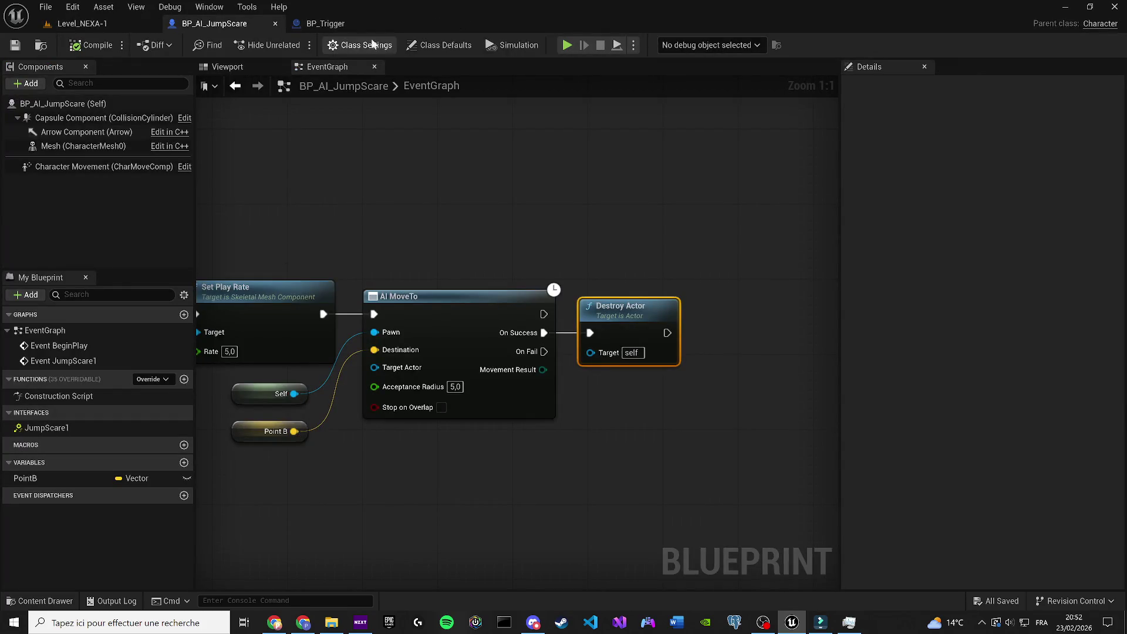
pyautogui.click(325, 23)
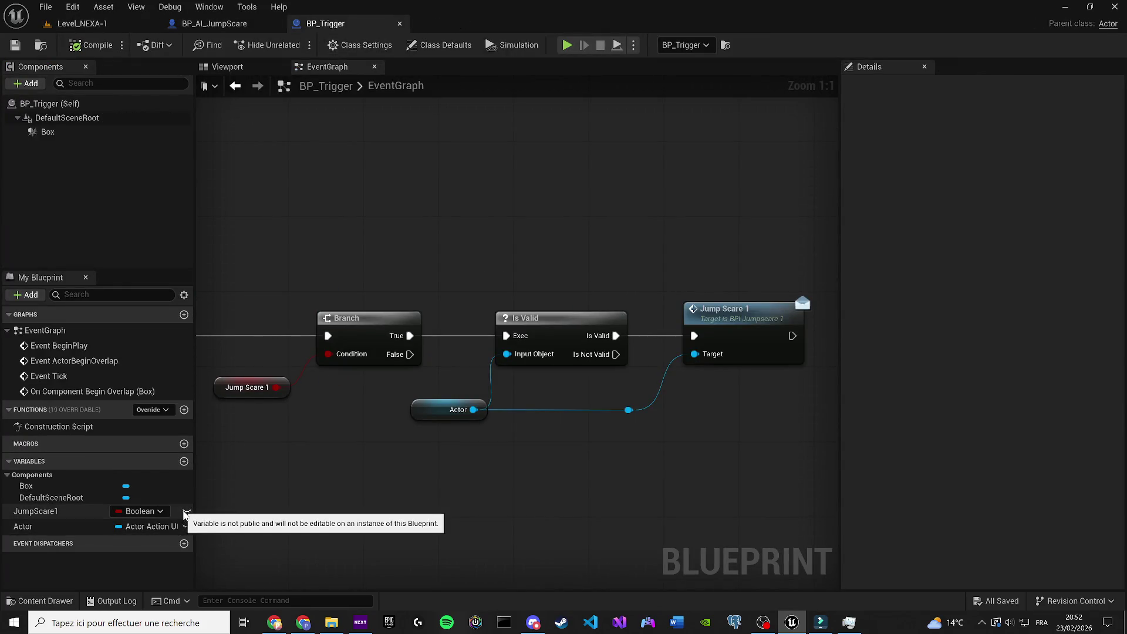
pyautogui.click(186, 511)
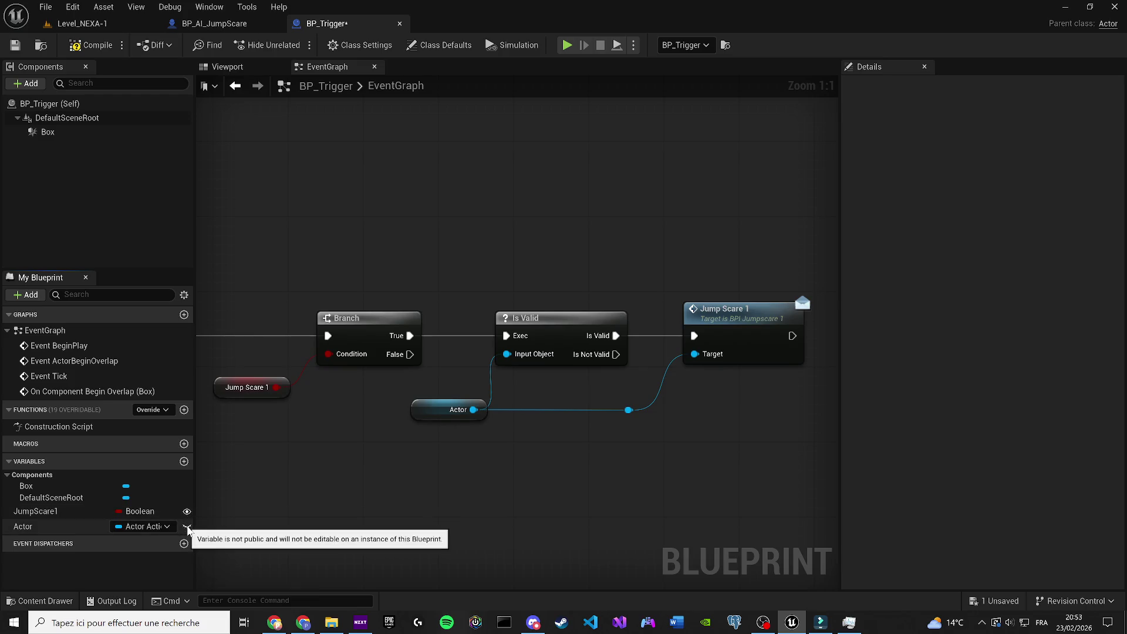
pyautogui.click(187, 526)
pyautogui.click(91, 46)
pyautogui.click(15, 45)
pyautogui.click(82, 23)
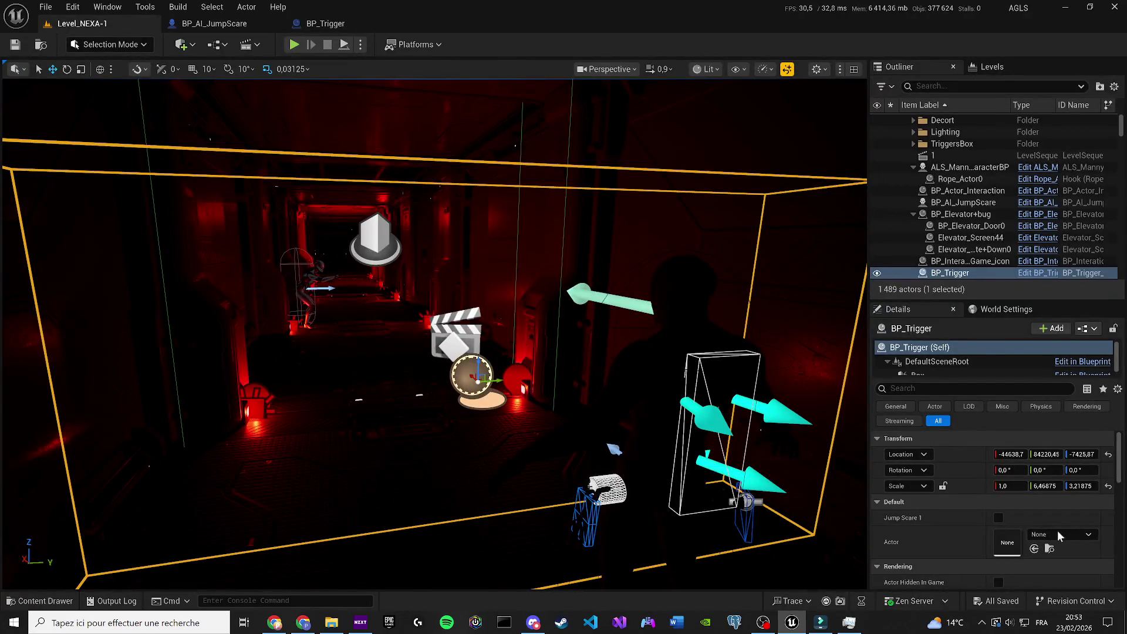
pyautogui.scroll(-1, 1017, 532)
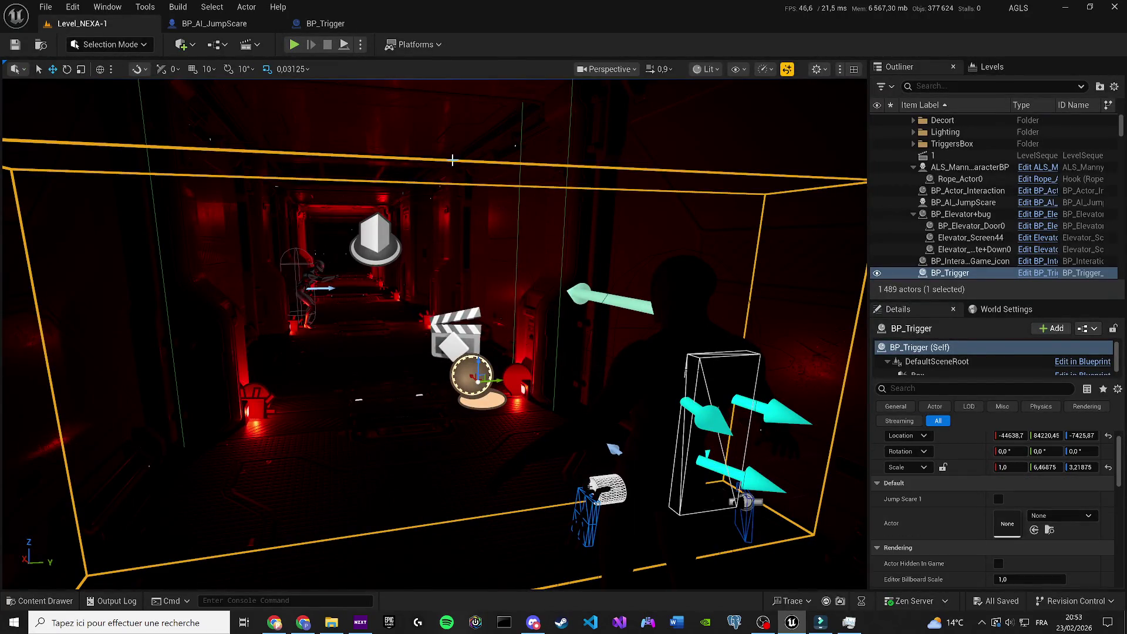
# Step: Make the Actor variable non-editable again, recompile and save BP_Trigger, and recheck the level
pyautogui.click(184, 26)
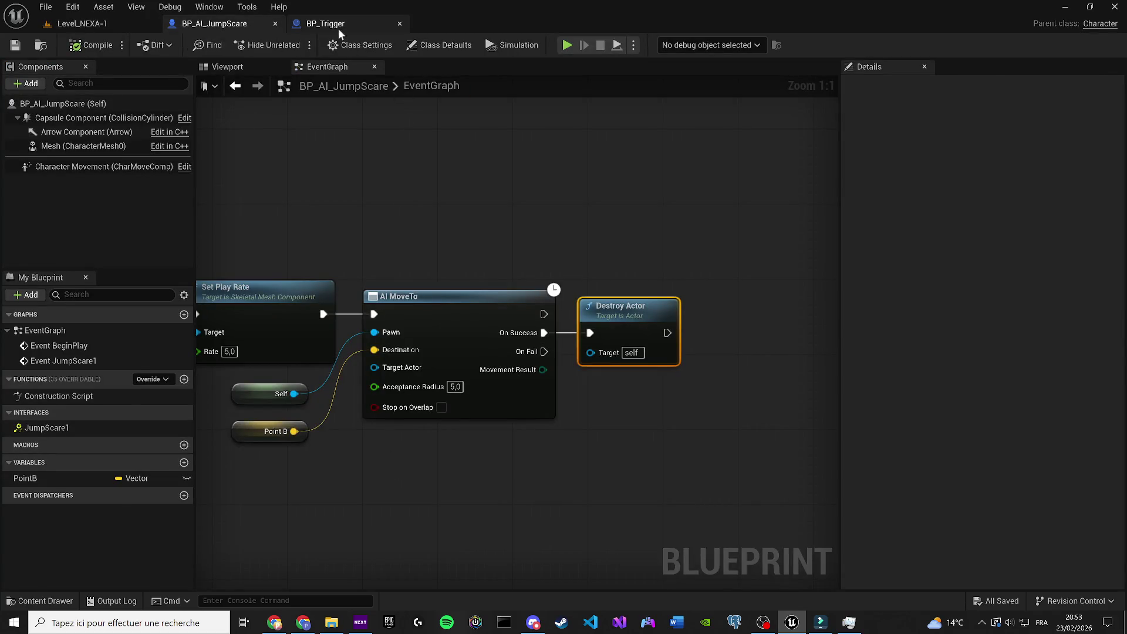
pyautogui.click(325, 23)
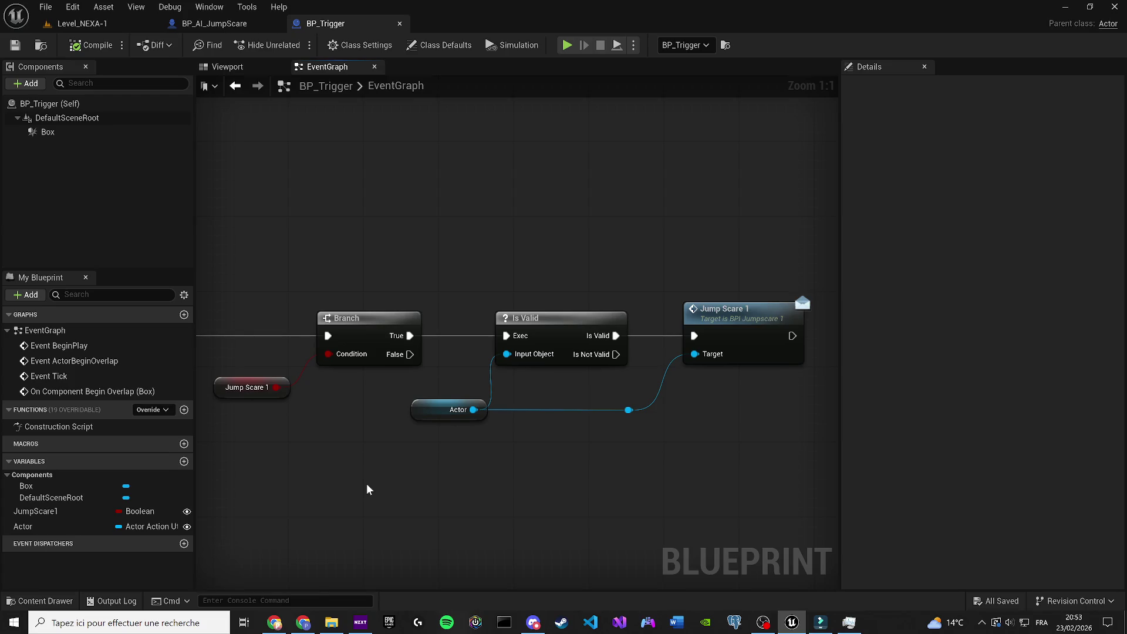
pyautogui.click(187, 527)
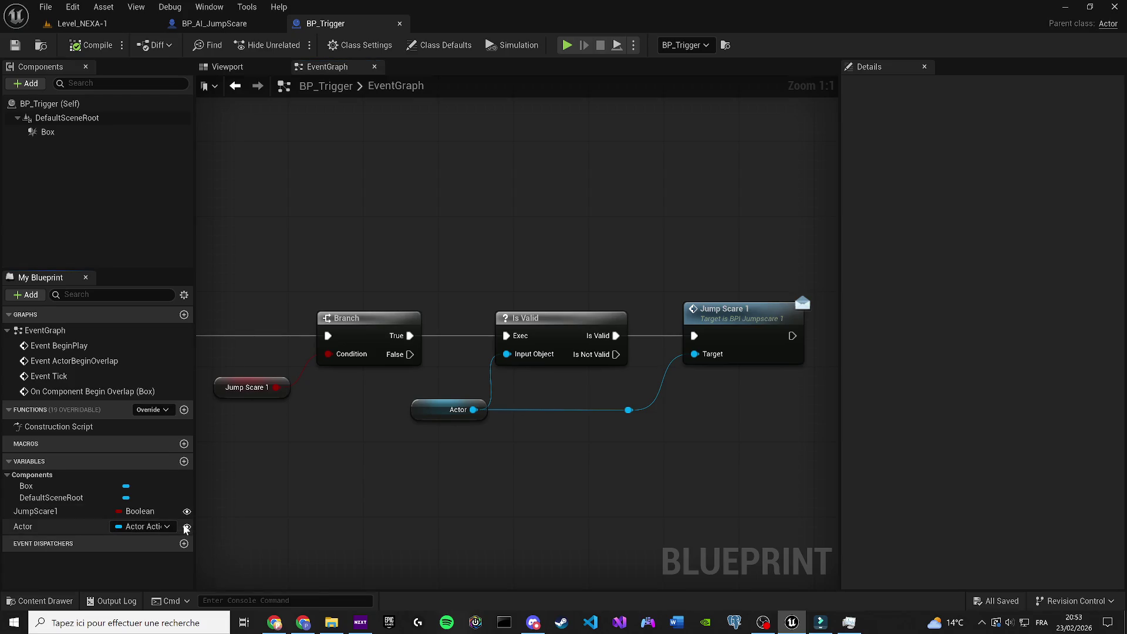
pyautogui.click(75, 45)
pyautogui.click(15, 45)
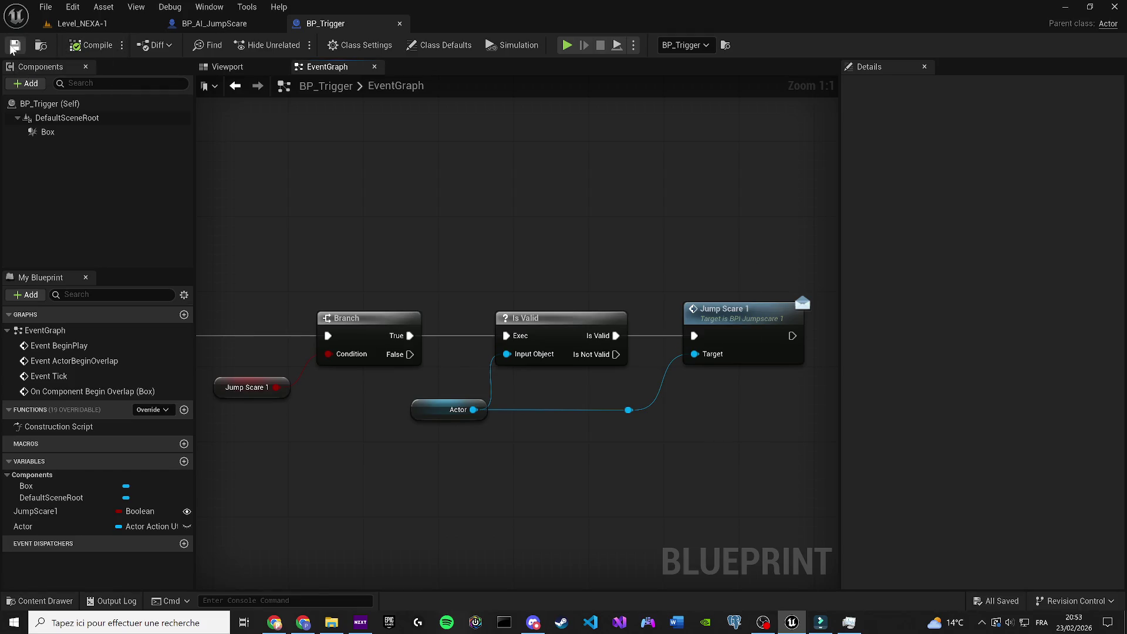
pyautogui.click(87, 25)
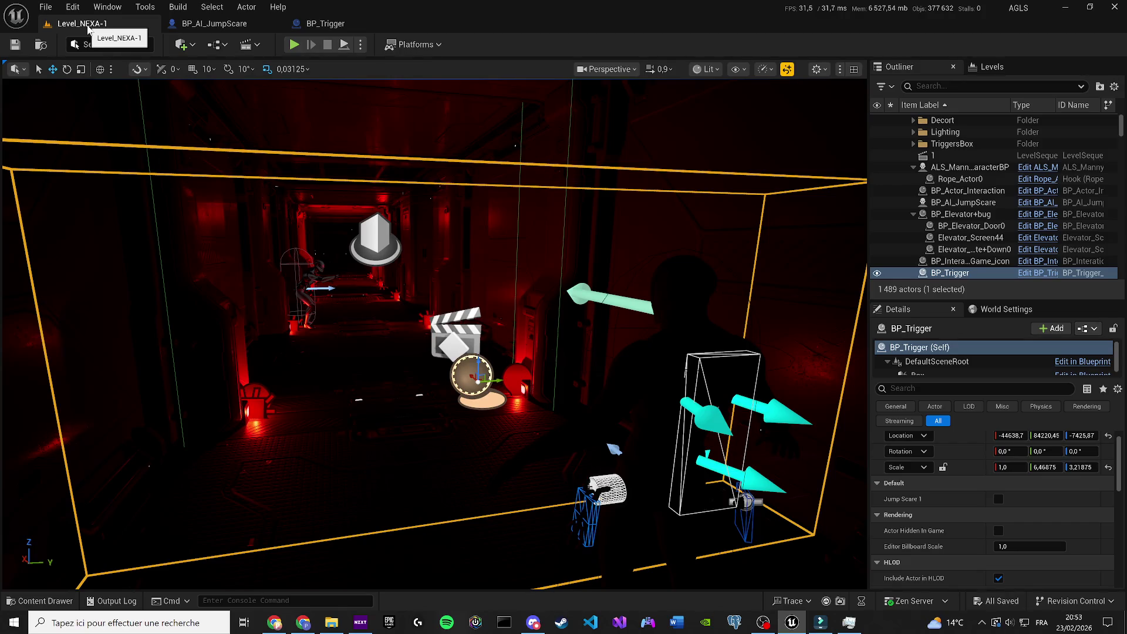
pyautogui.scroll(-4, 344, 269)
pyautogui.scroll(-10, 975, 500)
pyautogui.scroll(10, 1003, 499)
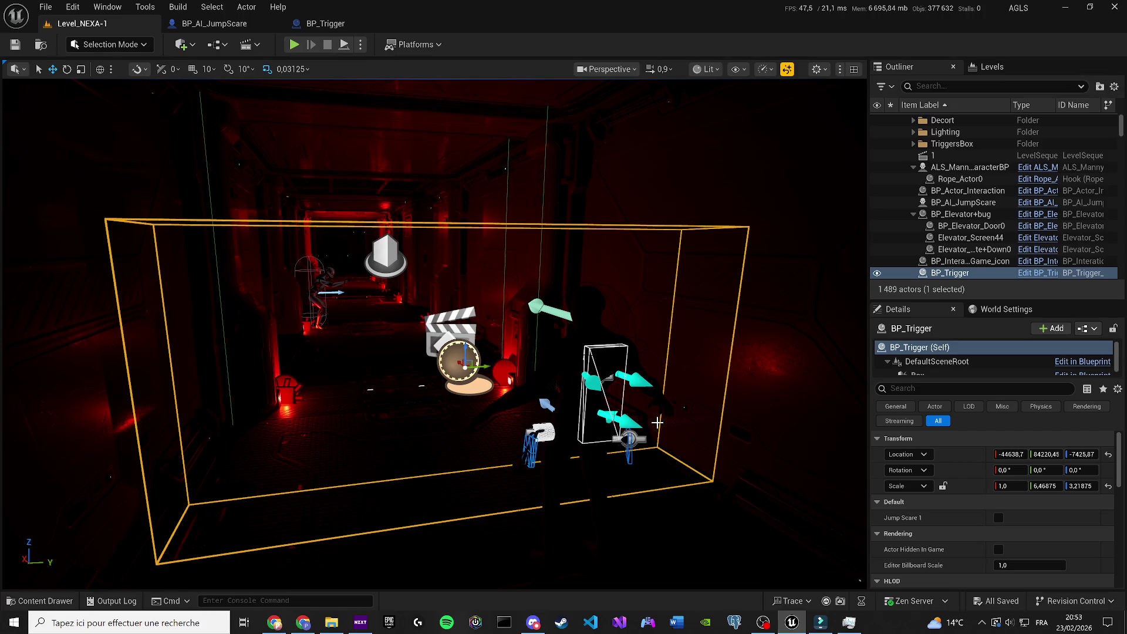
pyautogui.click(258, 23)
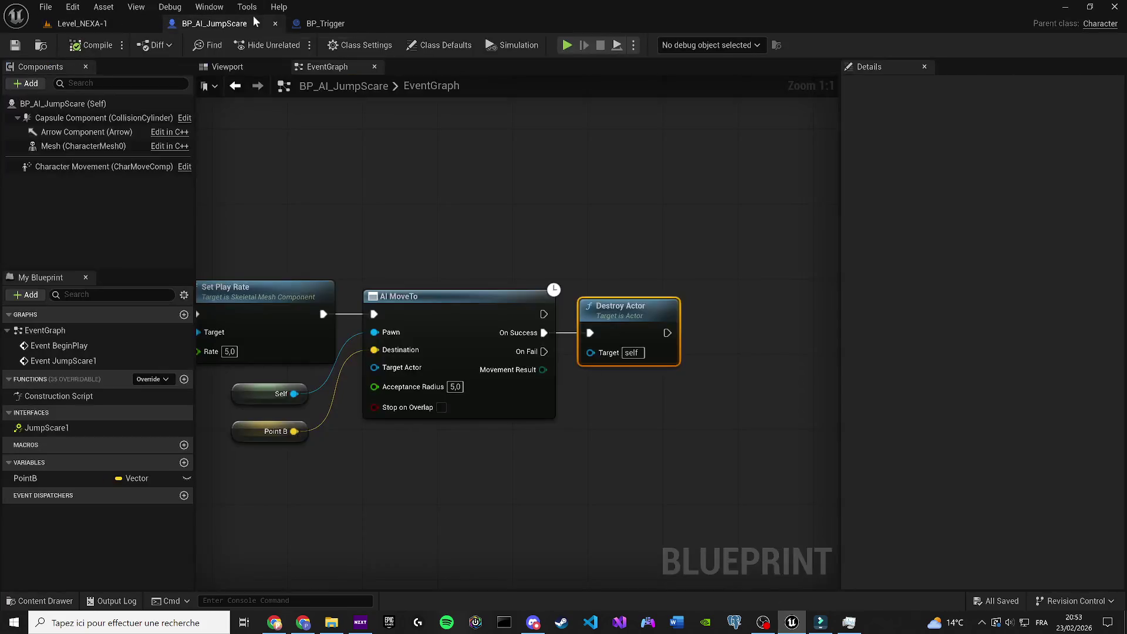
# Step: Expose BP_Trigger's Actor variable on instances, compile and save, then frame the trigger in Level_NEXA-1
pyautogui.moveTo(328, 23); pyautogui.dragTo(220, 24)
pyautogui.click(187, 527)
pyautogui.click(85, 51)
pyautogui.click(15, 45)
pyautogui.hotkey('alt', 'Tab')
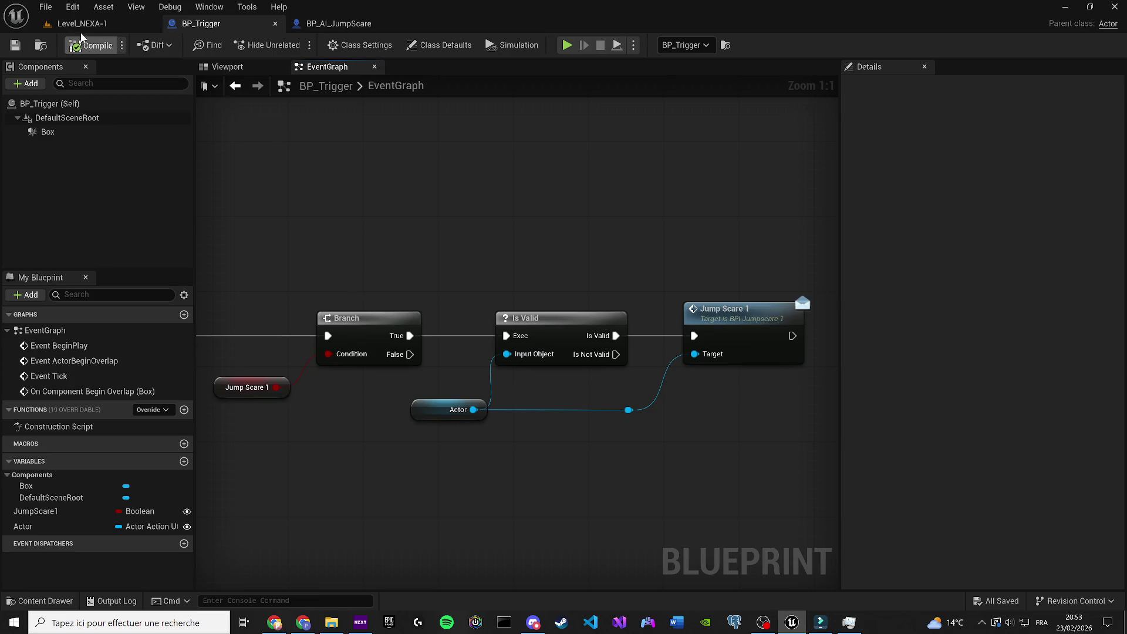
pyautogui.click(83, 26)
pyautogui.press('f')
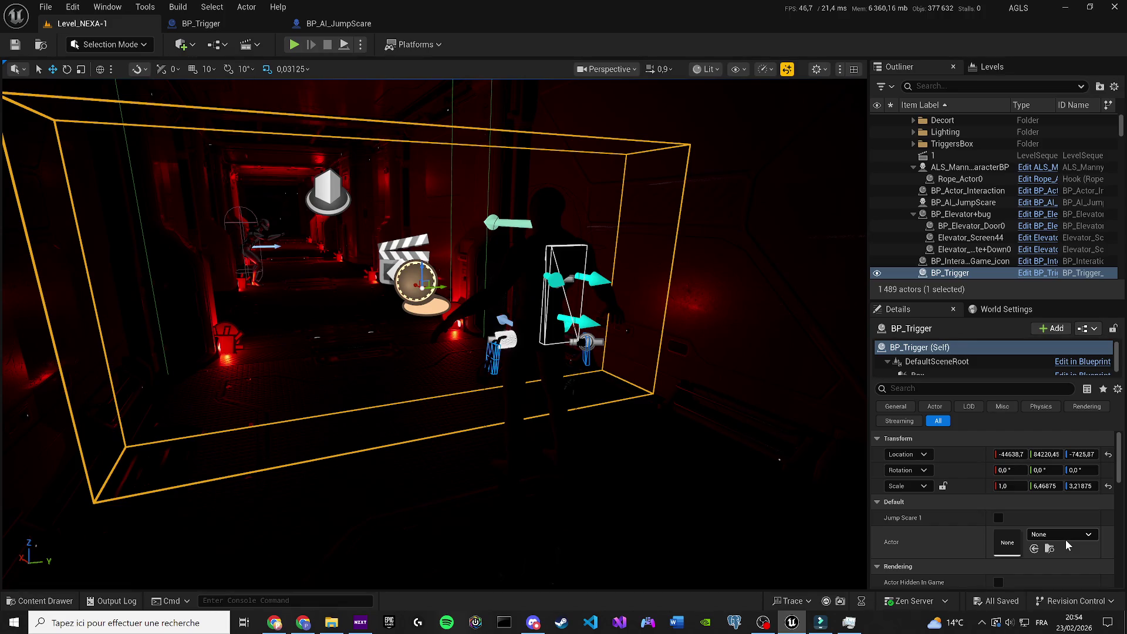
# Step: Open and dismiss the trigger's Actor picker twice, leaving the reference None
pyautogui.click(1050, 538)
pyautogui.click(1050, 535)
pyautogui.scroll(-1, 1051, 532)
pyautogui.scroll(-1, 962, 513)
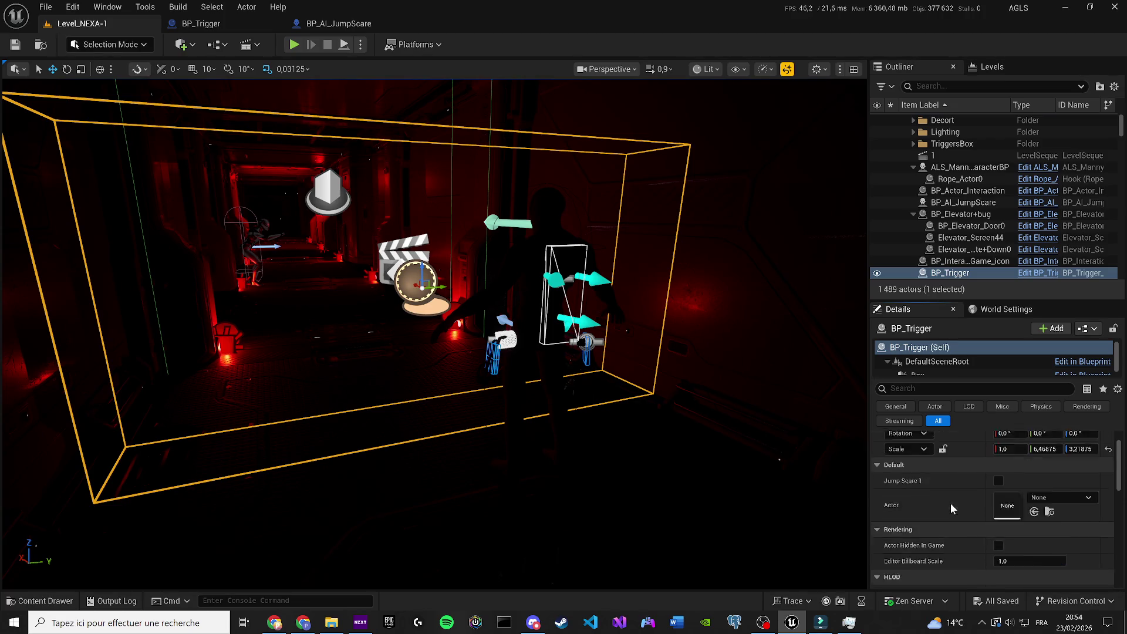
pyautogui.scroll(1, 951, 504)
pyautogui.click(1059, 534)
pyautogui.click(1059, 534)
# Step: Fly into the corridor, frame the BP_AI_JumpScare actor, then select the character and trigger box
pyautogui.moveTo(599, 249); pyautogui.dragTo(346, 259)
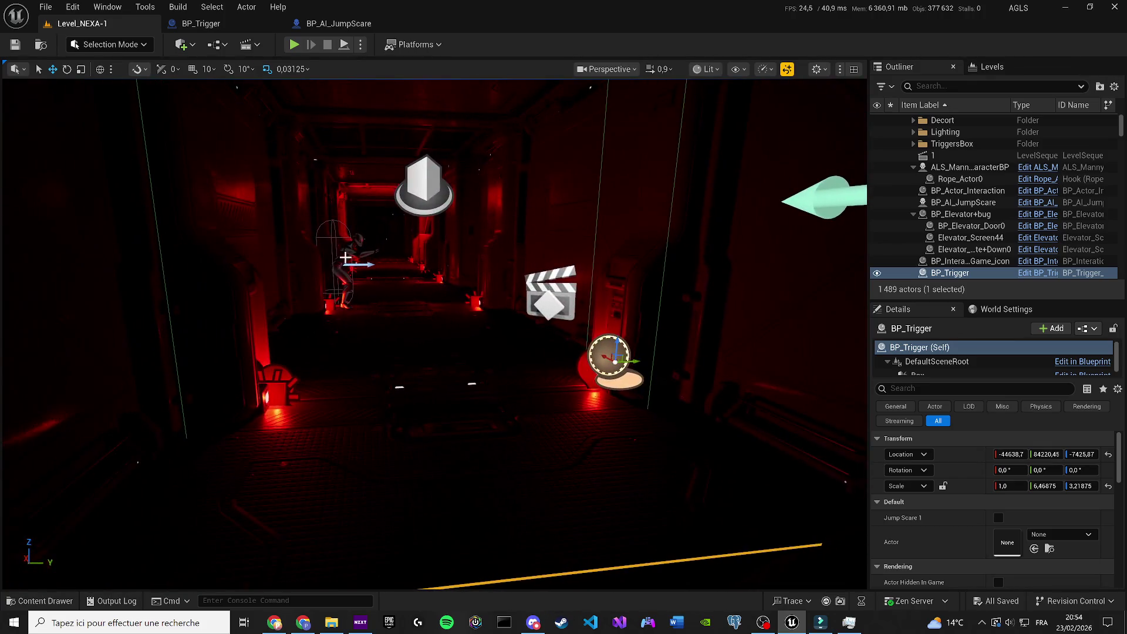
pyautogui.click(346, 258)
pyautogui.press('f')
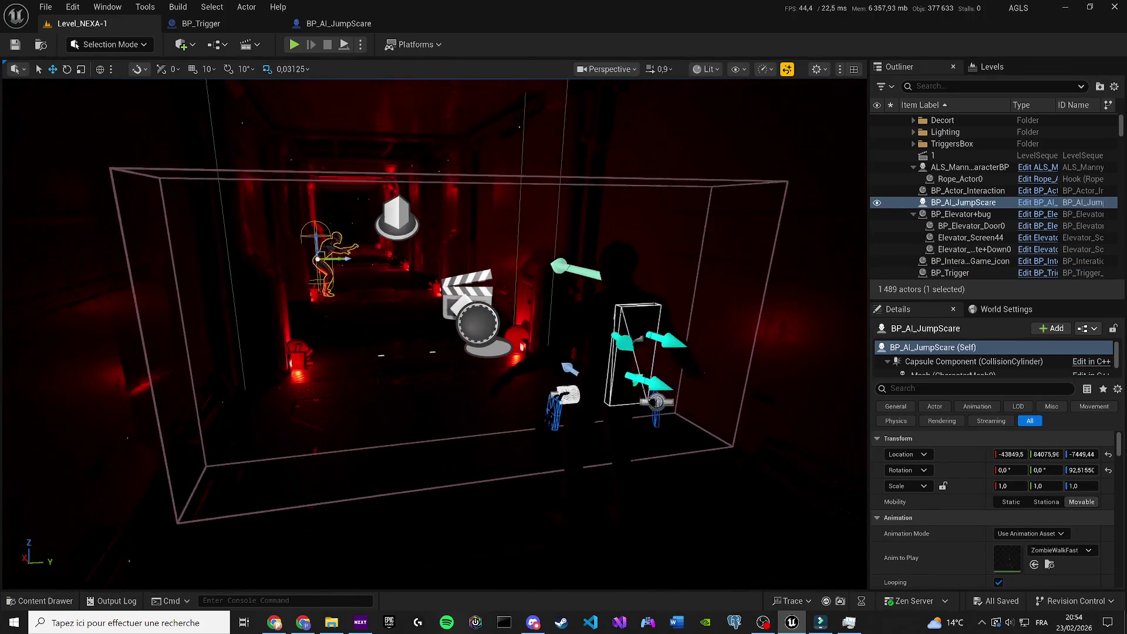
pyautogui.click(607, 302)
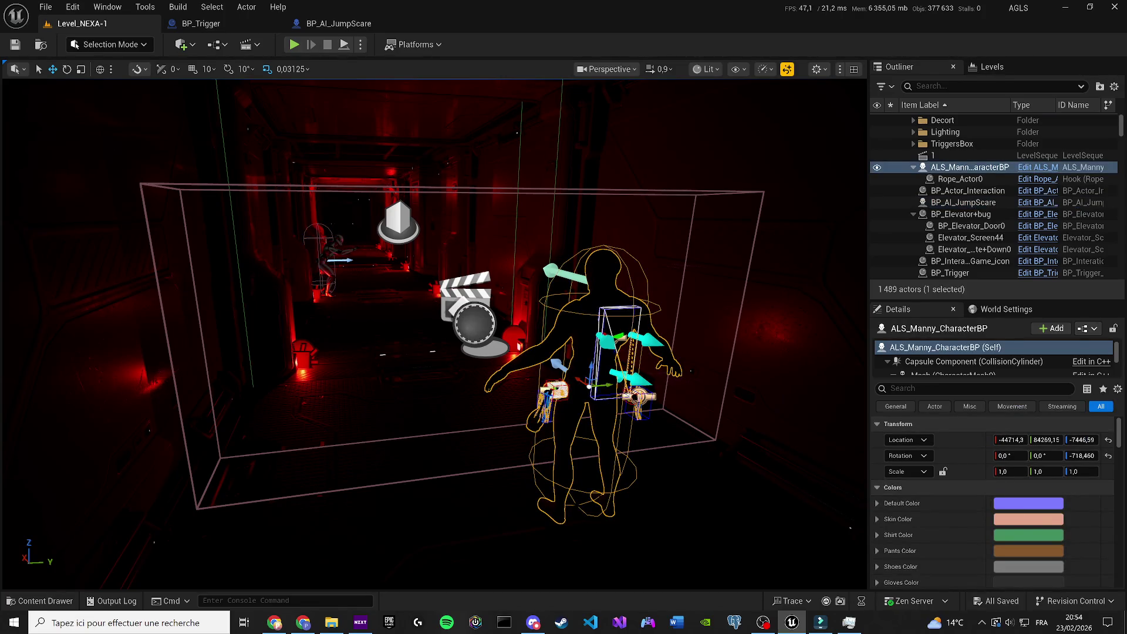
pyautogui.click(141, 185)
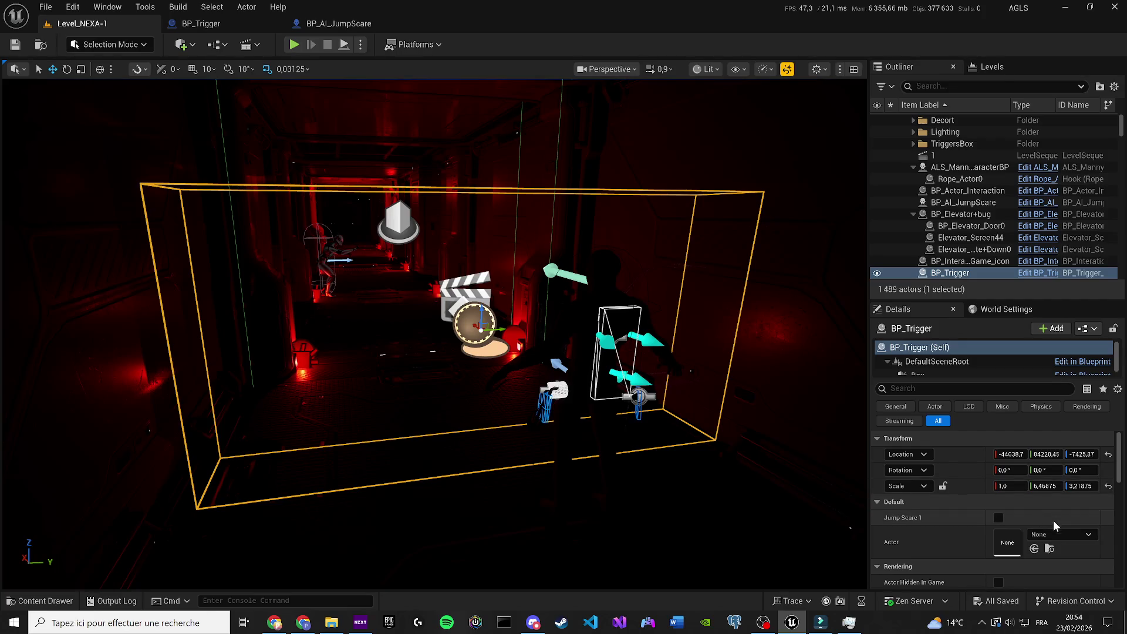
# Step: Filter BP_Trigger's Details for 'actor' and confirm the Actor reference stays None
pyautogui.scroll(-5, 1050, 534)
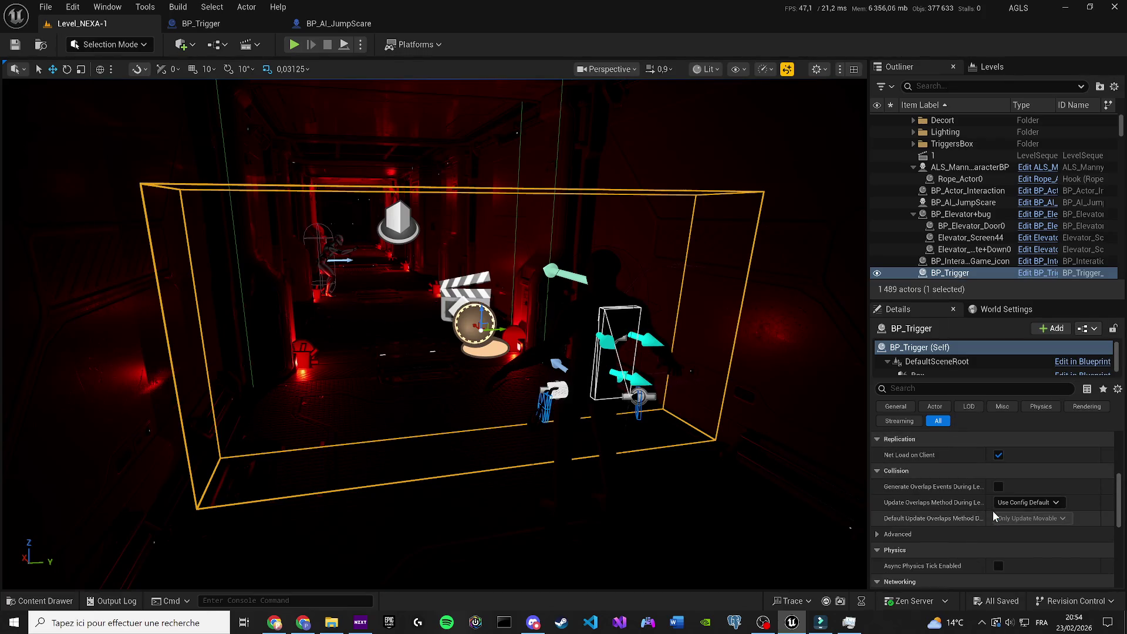
pyautogui.click(939, 388)
pyautogui.write('ac')
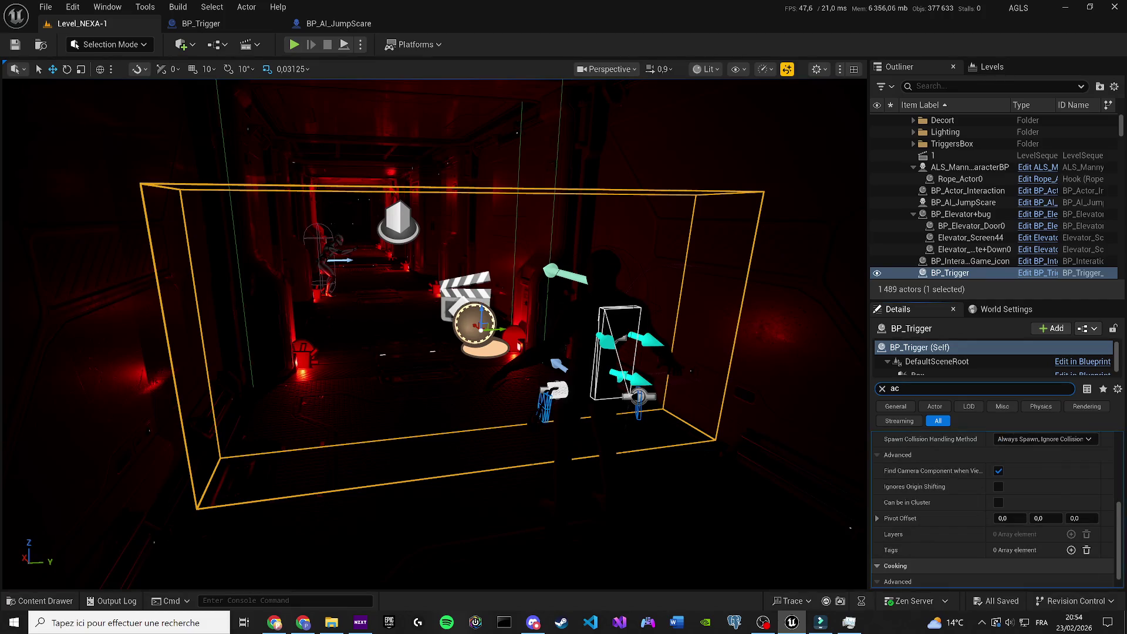
pyautogui.write('tor')
pyautogui.scroll(5, 1050, 469)
pyautogui.click(1048, 455)
pyautogui.click(1052, 453)
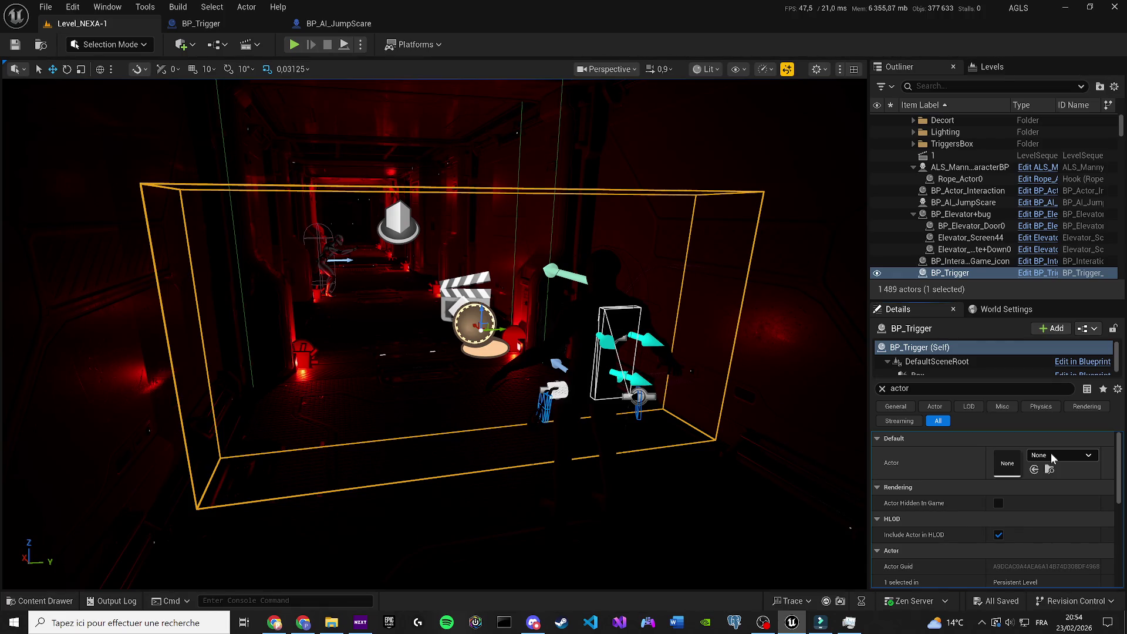
# Step: Playtest the level briefly, then return to the BP_Trigger blueprint tab
pyautogui.click(294, 44)
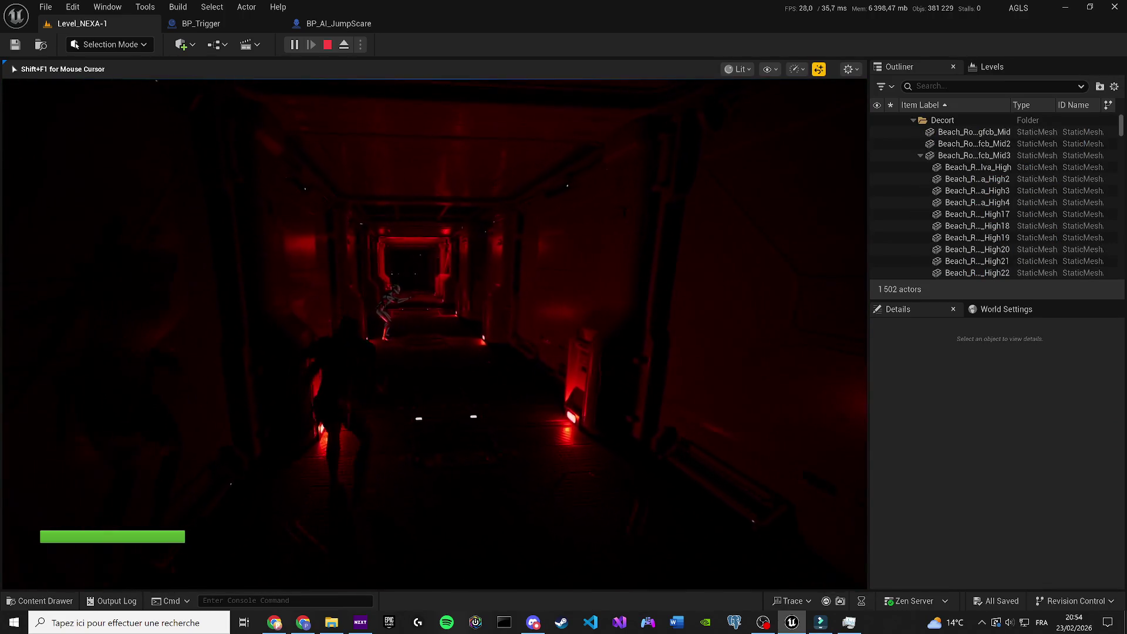
pyautogui.press('Escape')
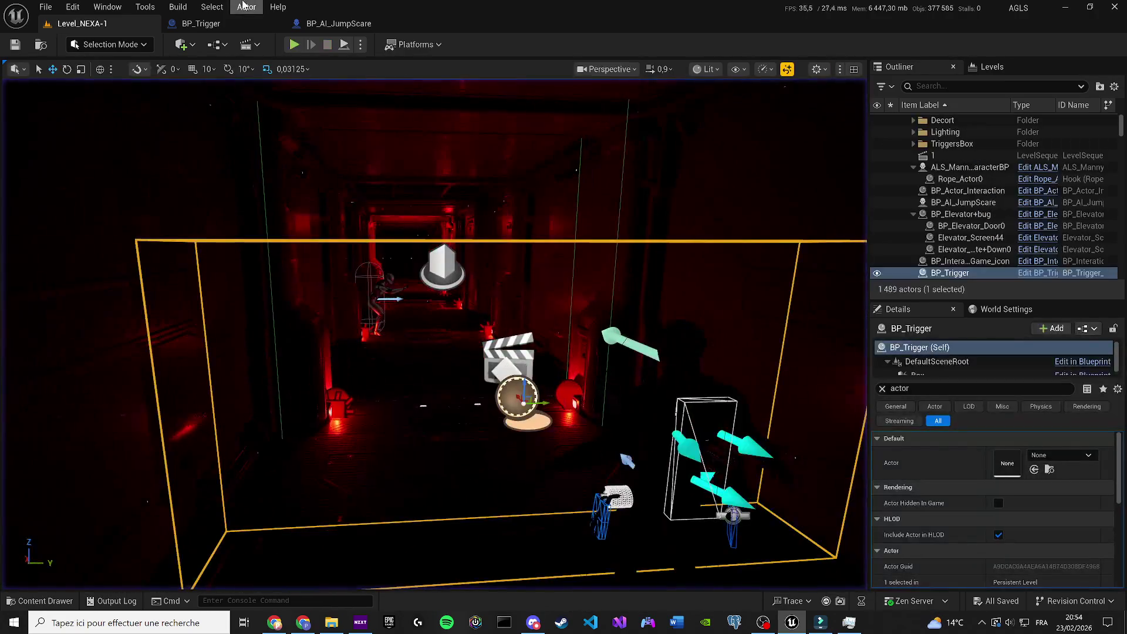
pyautogui.click(224, 18)
pyautogui.scroll(-1, 435, 281)
pyautogui.doubleClick(668, 311)
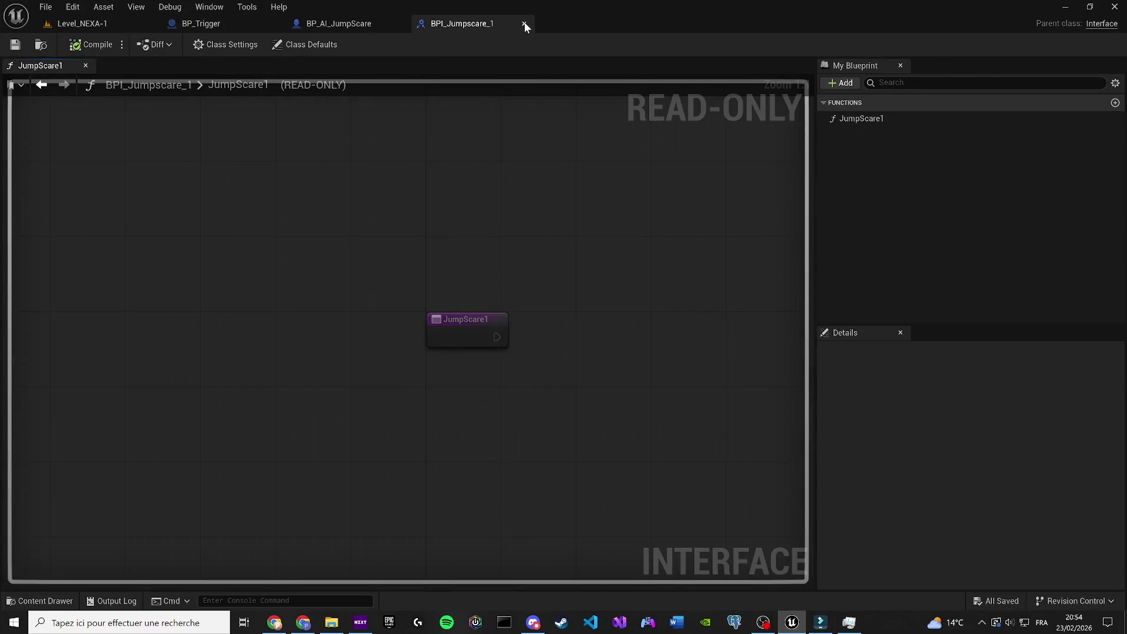
pyautogui.click(524, 24)
pyautogui.click(203, 23)
pyautogui.click(324, 26)
pyautogui.click(227, 23)
pyautogui.click(329, 23)
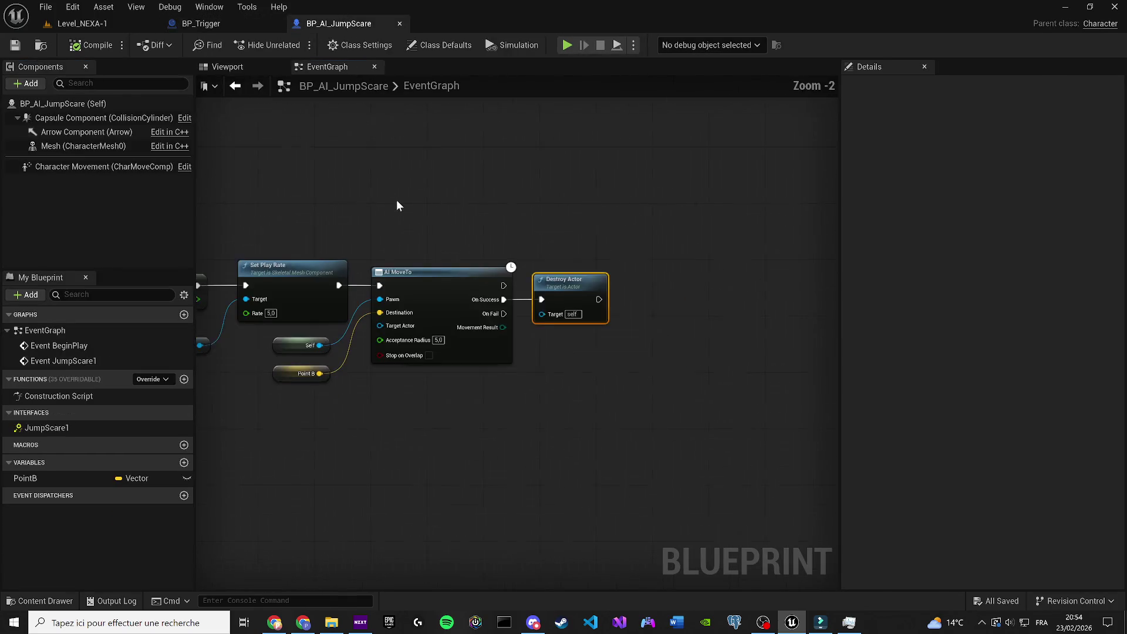
pyautogui.scroll(-2, 553, 226)
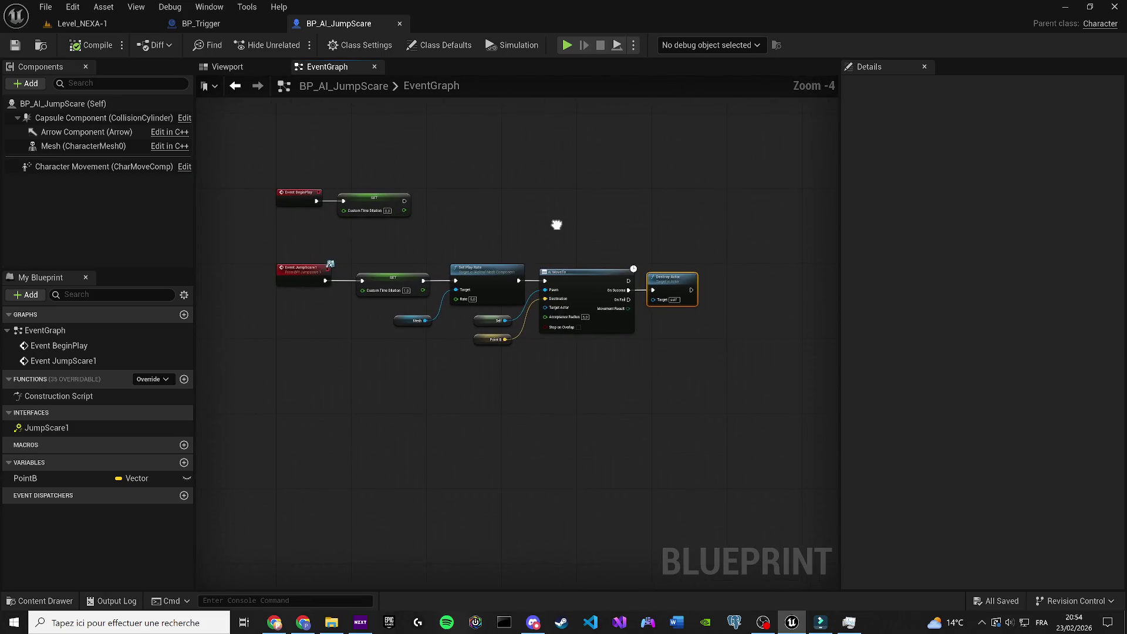
pyautogui.scroll(1, 556, 225)
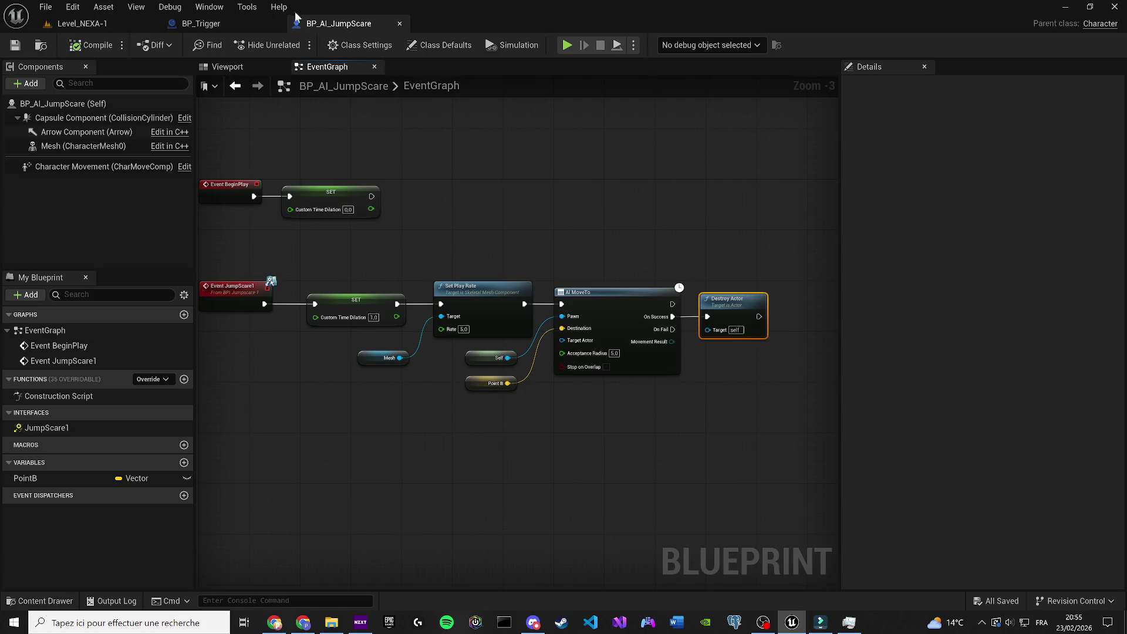
pyautogui.click(219, 24)
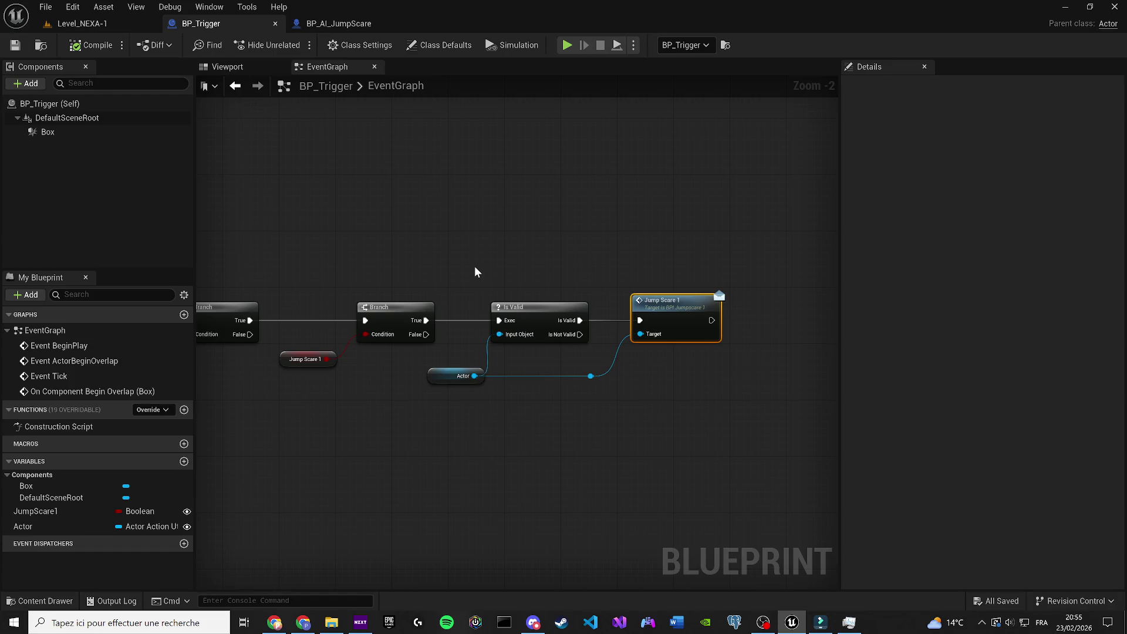
pyautogui.click(111, 27)
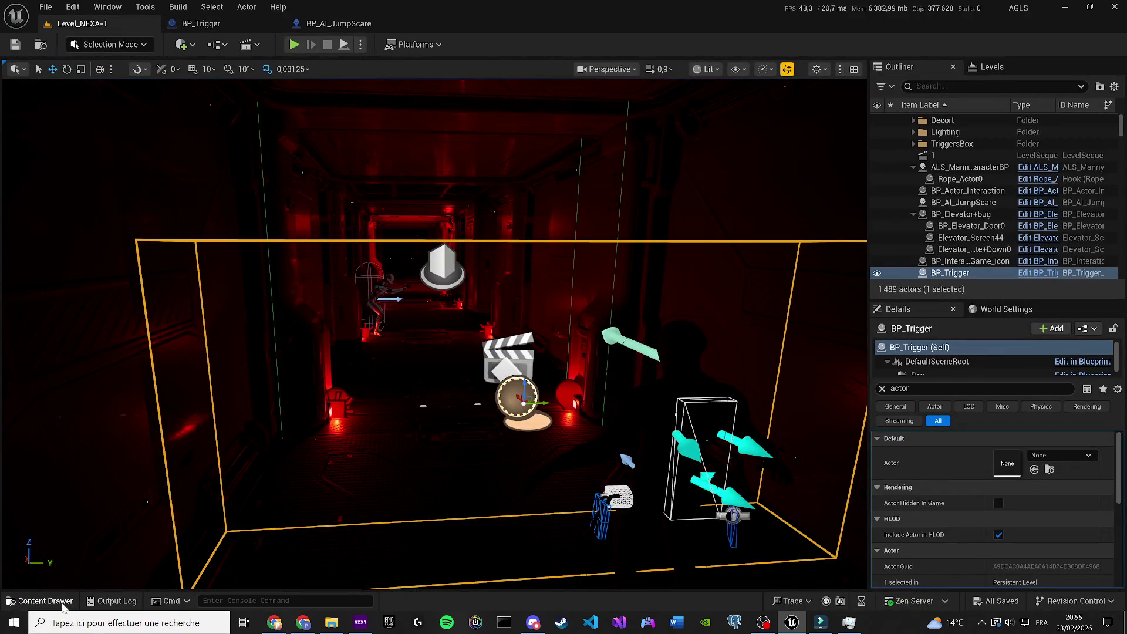
# Step: Create a new Actor Blueprint class, NewBlueprint, from the Content Drawer and open it
pyautogui.click(40, 600)
pyautogui.rightClick(534, 493)
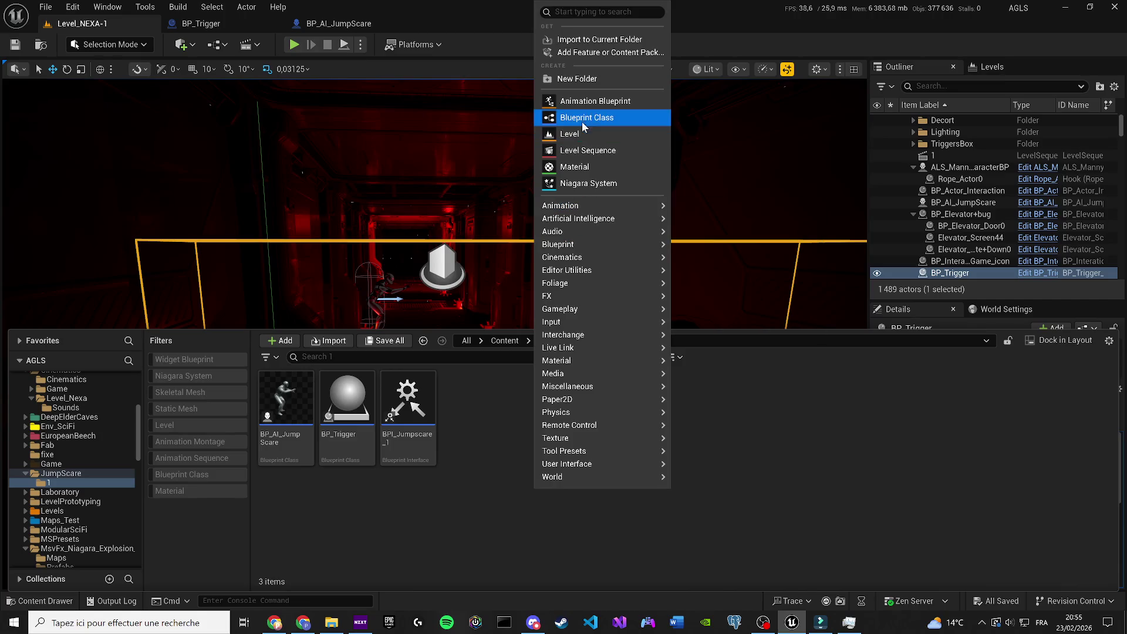
pyautogui.click(584, 117)
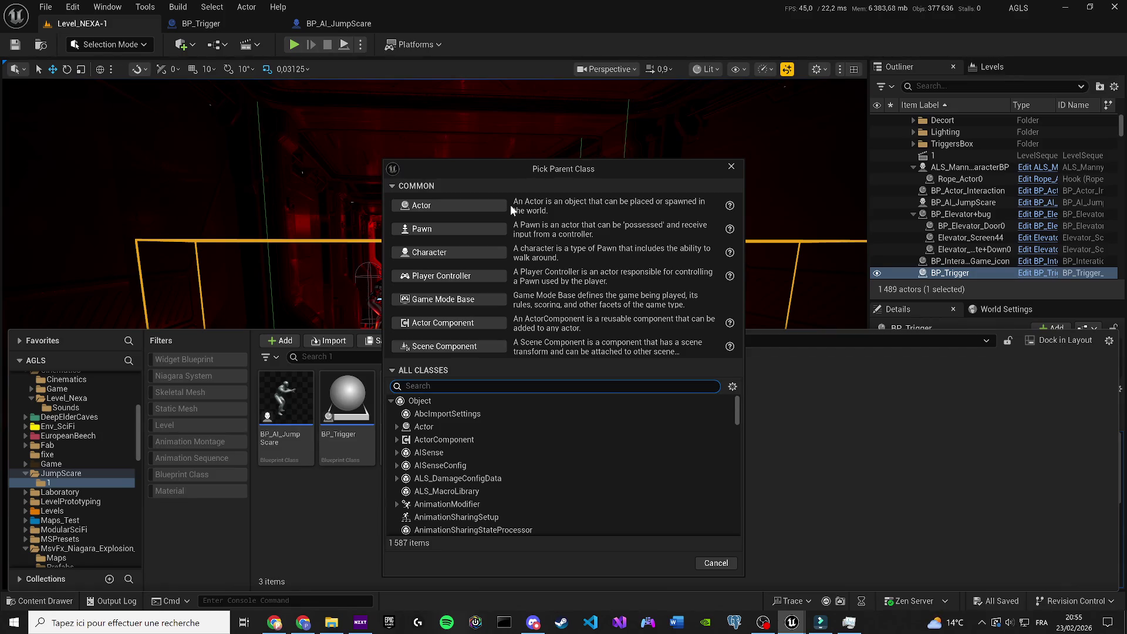
pyautogui.click(424, 210)
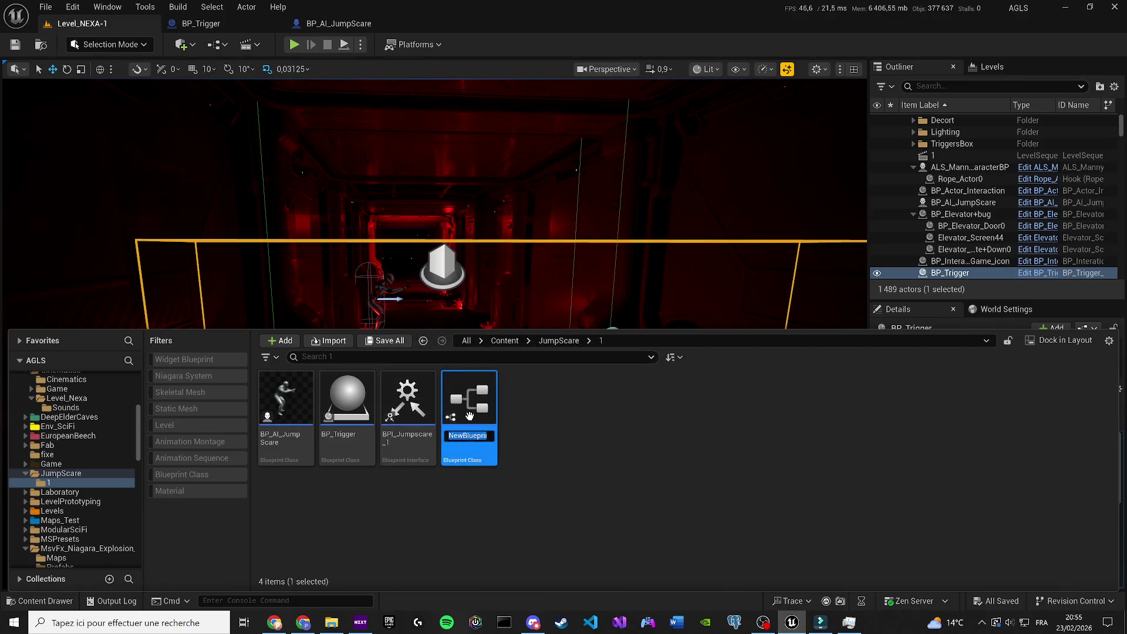
pyautogui.doubleClick(469, 417)
pyautogui.click(87, 398)
pyautogui.click(87, 398)
# Step: Add an instance-editable Actor object reference variable named 'Acvtor' and compile the Blueprint
pyautogui.click(183, 445)
pyautogui.write('Acvtor')
pyautogui.press('Return')
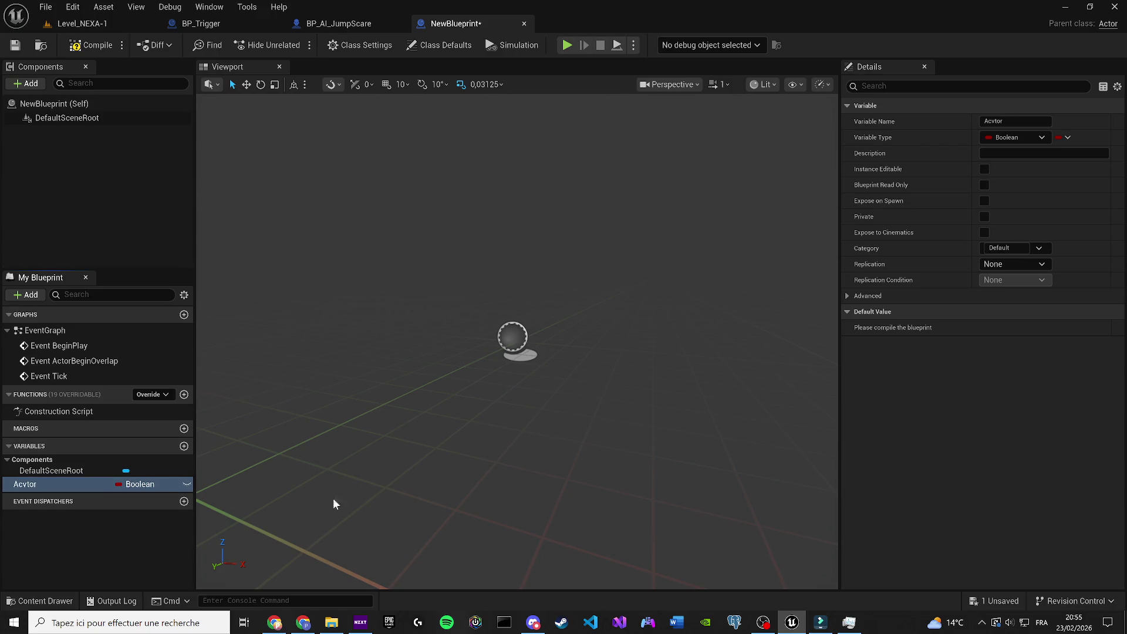
pyautogui.click(153, 484)
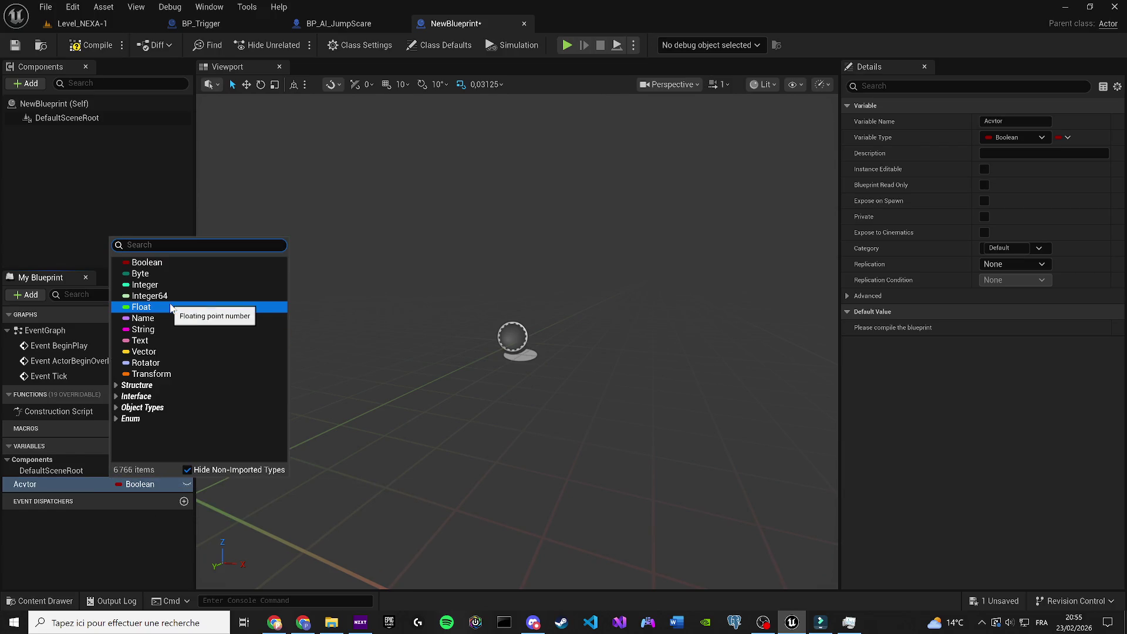
pyautogui.write('actor')
pyautogui.moveTo(226, 367)
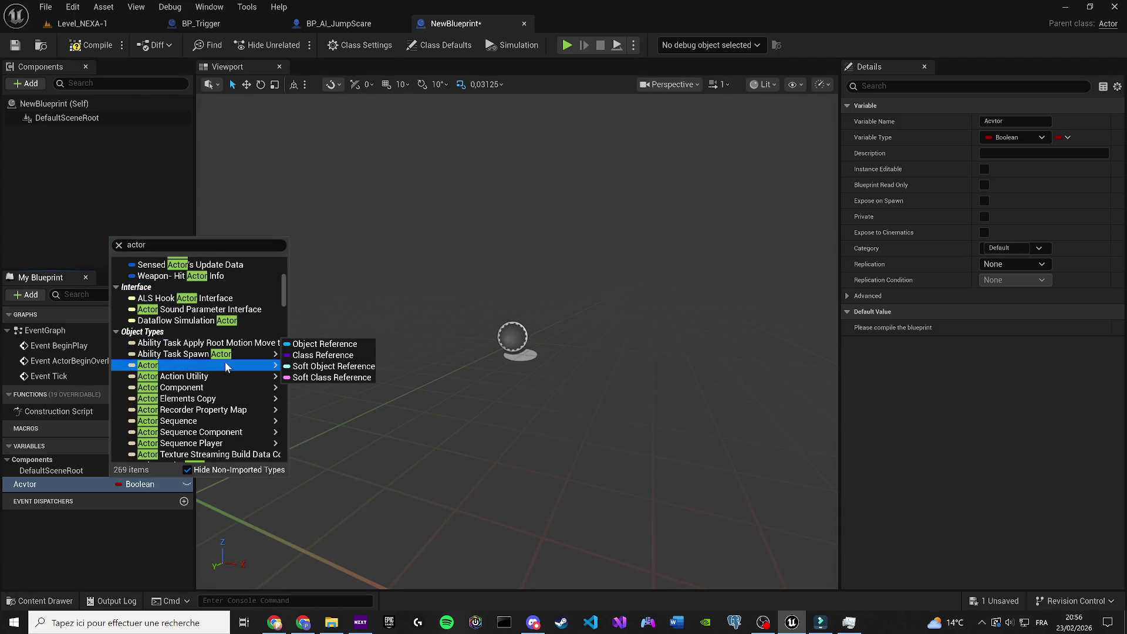
pyautogui.click(311, 368)
pyautogui.click(187, 484)
pyautogui.click(87, 38)
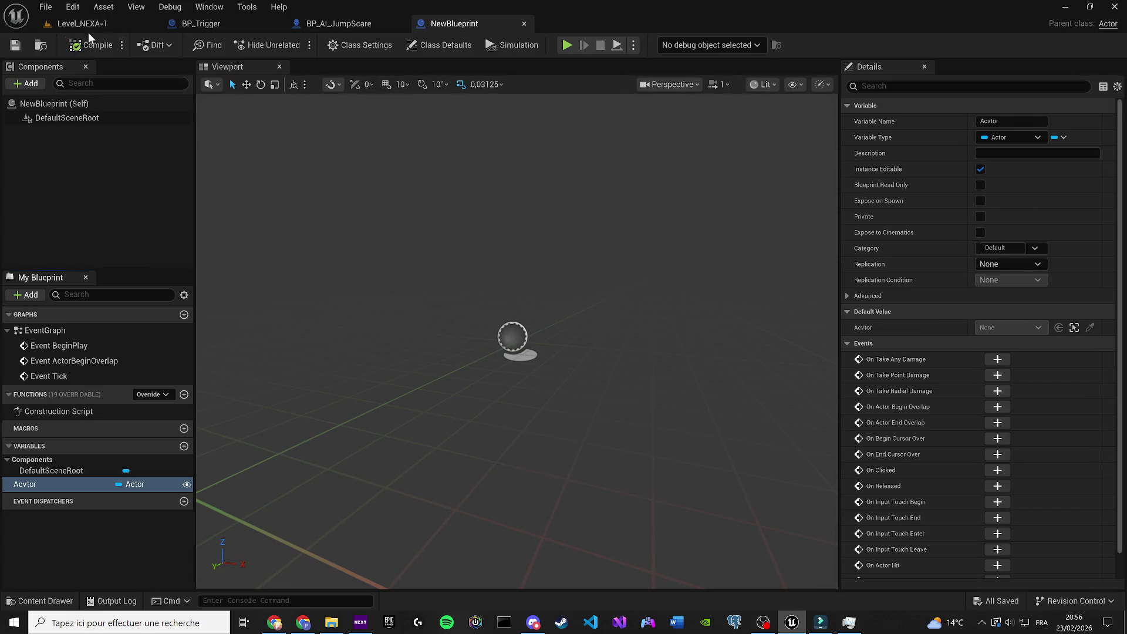
# Step: Test NewBlueprint in the corridor by picking a referenced actor, then delete it
pyautogui.click(74, 24)
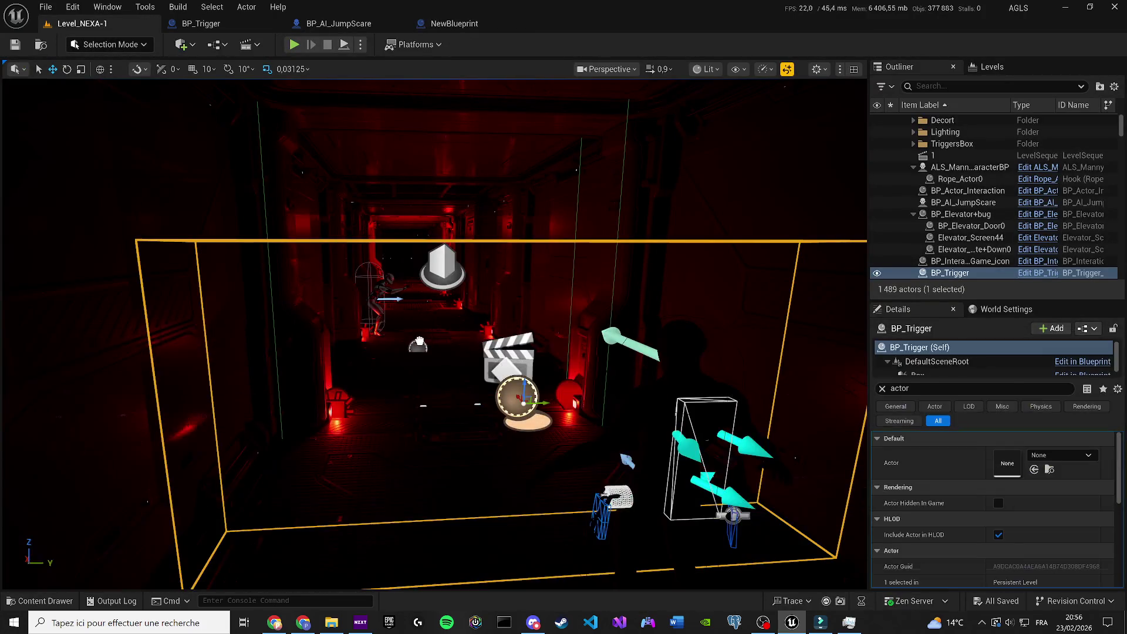
pyautogui.moveTo(418, 340); pyautogui.dragTo(423, 346)
pyautogui.press('f')
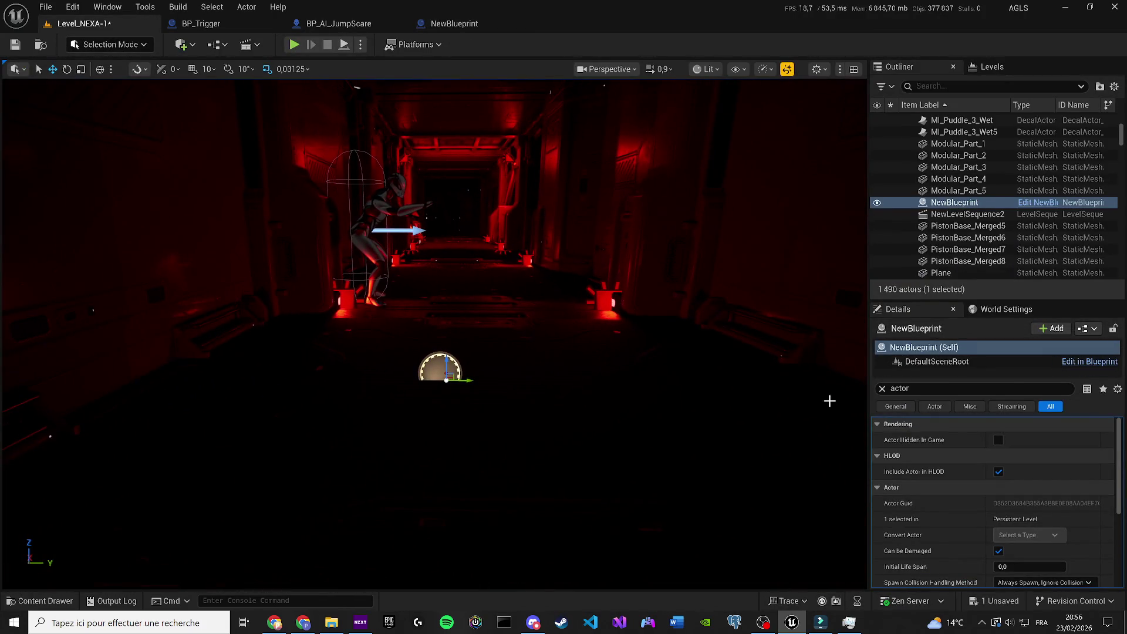
pyautogui.click(882, 388)
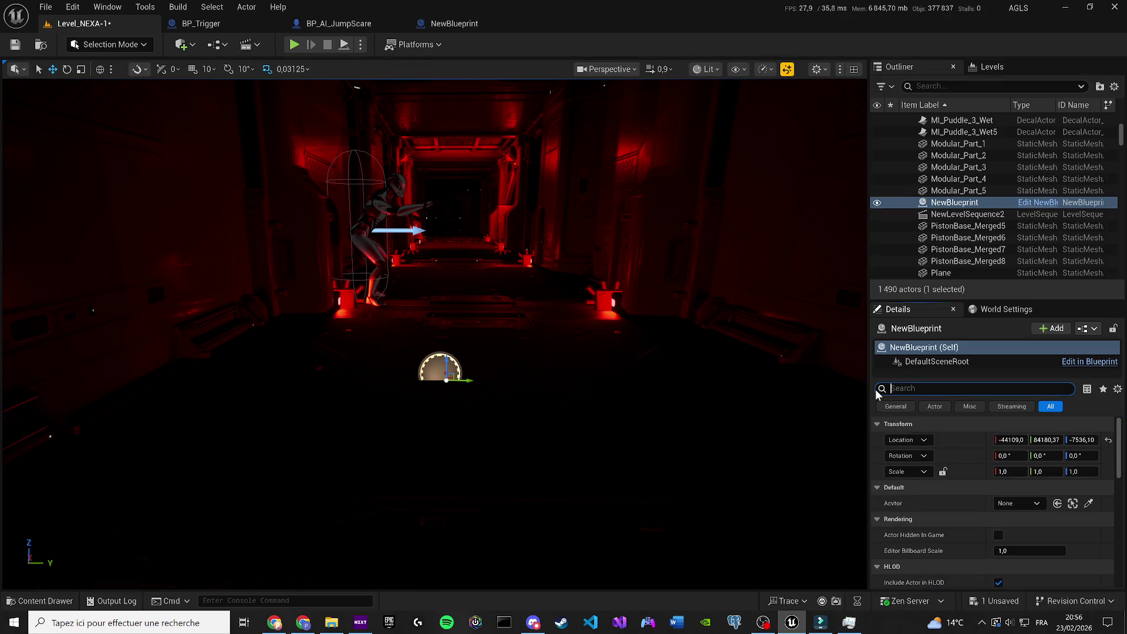
pyautogui.click(1087, 503)
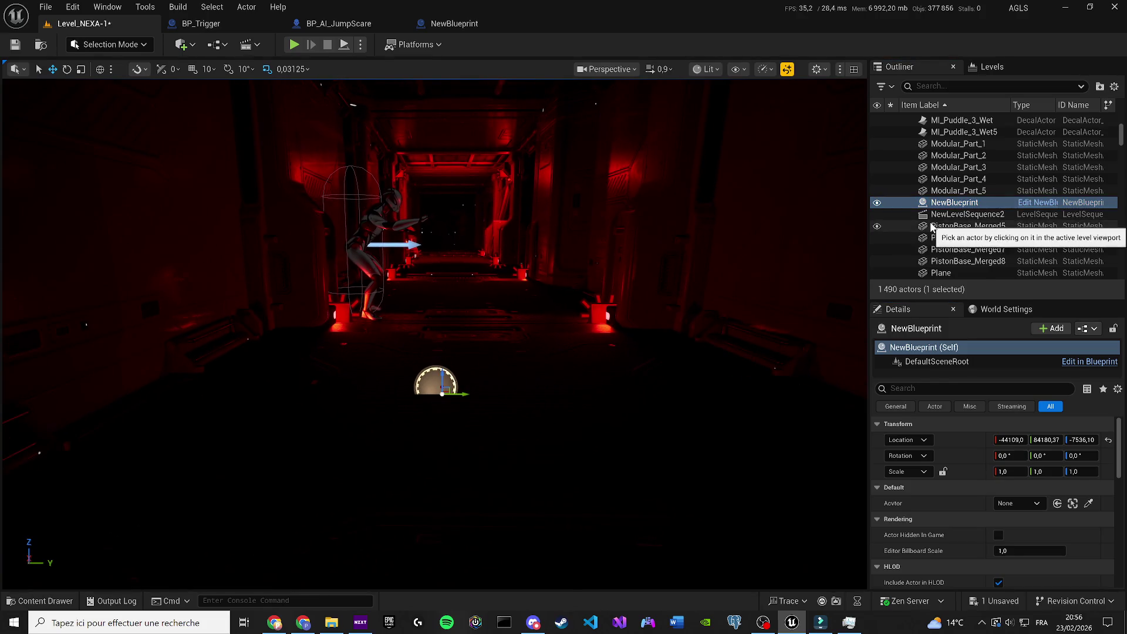
pyautogui.press('Delete')
# Step: Locate BP_Trigger's asset in the content browser and delete the stretched BP_Trigger from the level
pyautogui.scroll(-5, 574, 343)
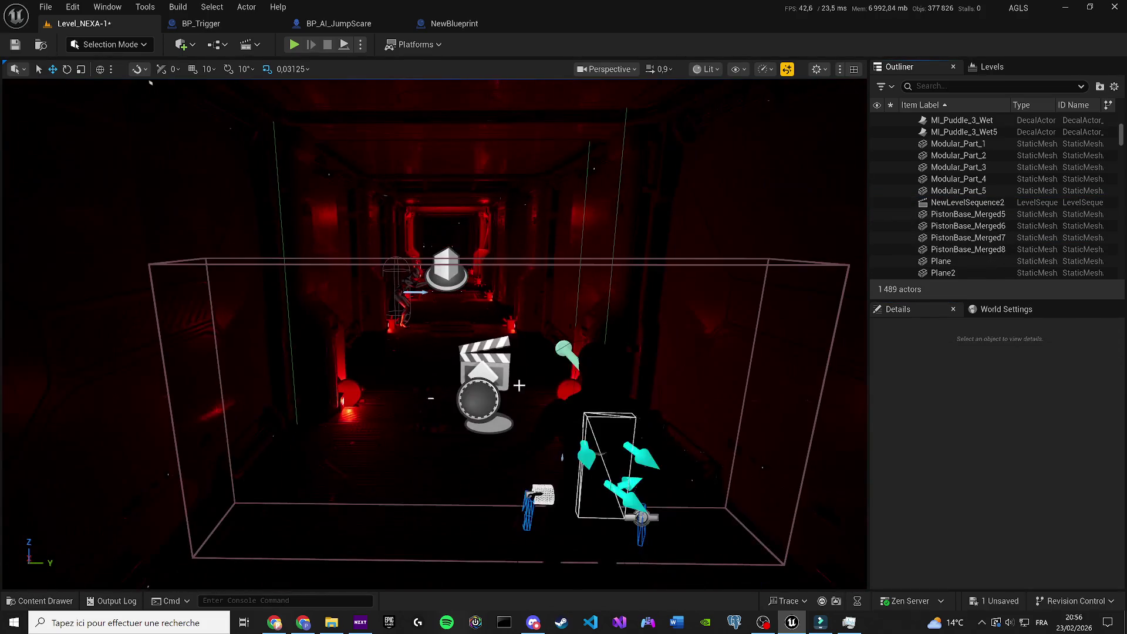
pyautogui.click(488, 407)
pyautogui.press('f')
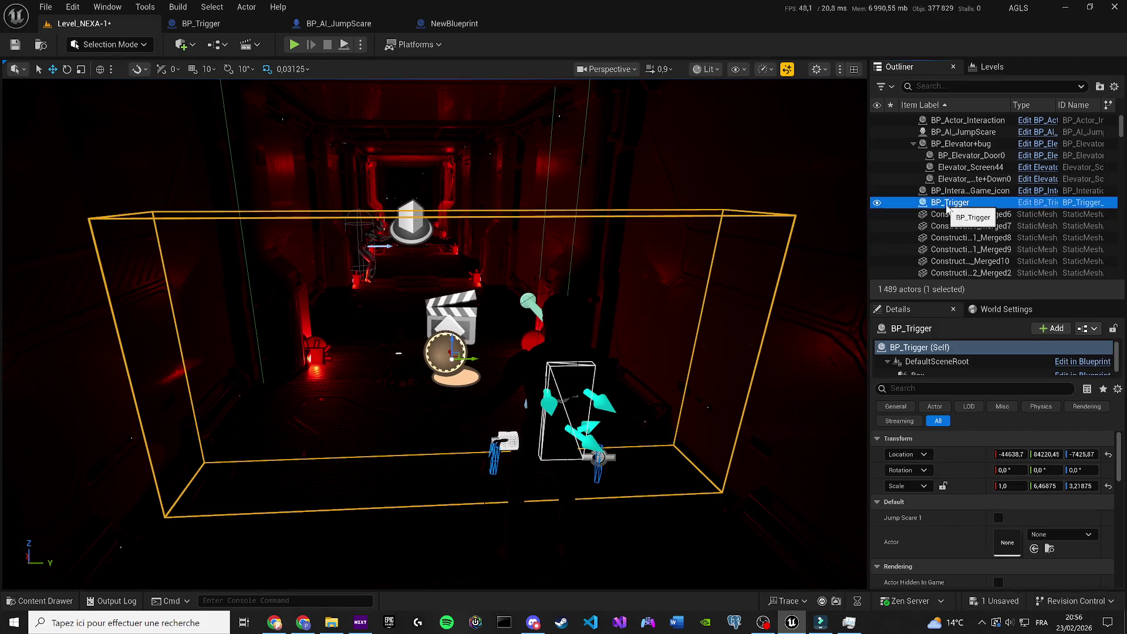
pyautogui.rightClick(947, 206)
pyautogui.click(833, 191)
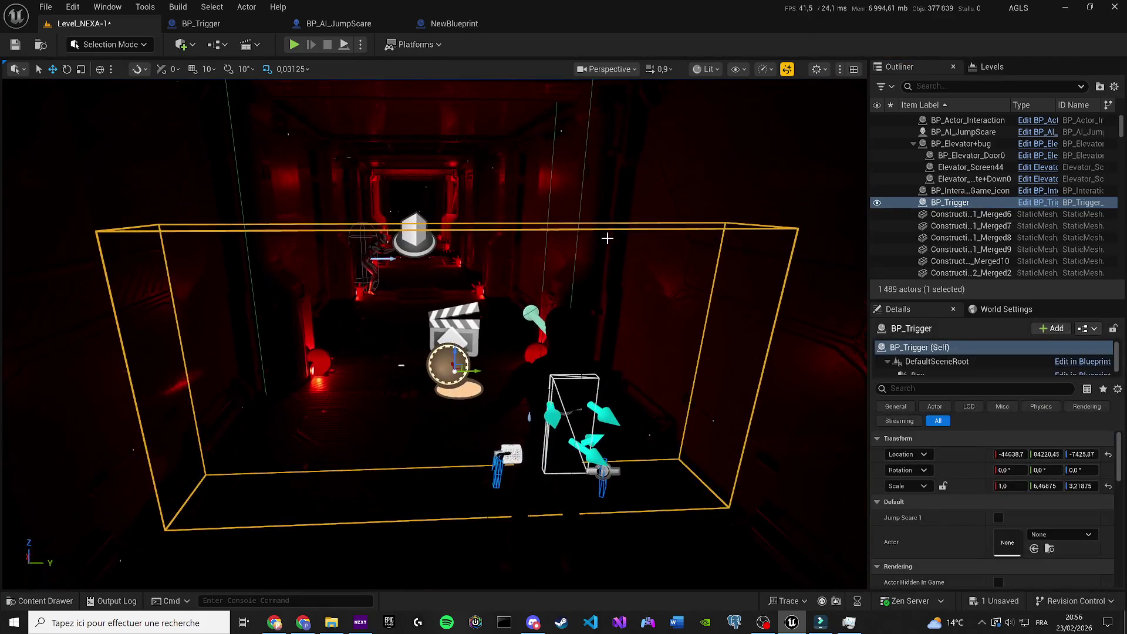
pyautogui.press('Delete')
# Step: Place a fresh default-scale BP_Trigger in the corridor and open its Blueprint
pyautogui.hotkey('ctrl', 'space')
pyautogui.moveTo(347, 411)
pyautogui.mouseDown()
pyautogui.moveTo(405, 390)
pyautogui.moveTo(573, 422)
pyautogui.mouseUp()
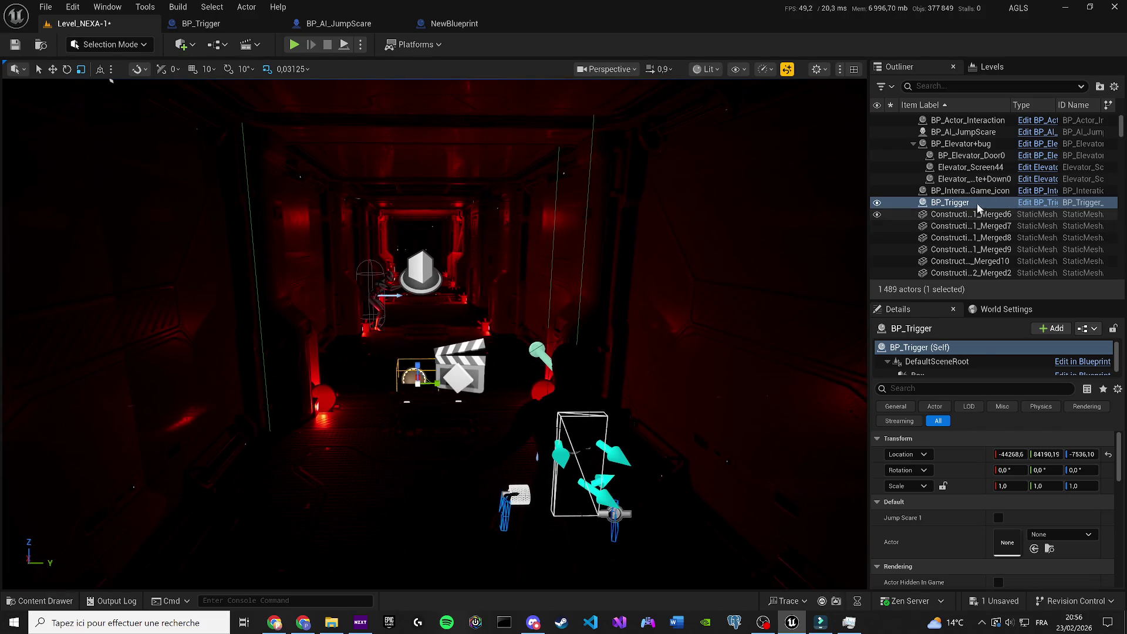
pyautogui.click(1037, 202)
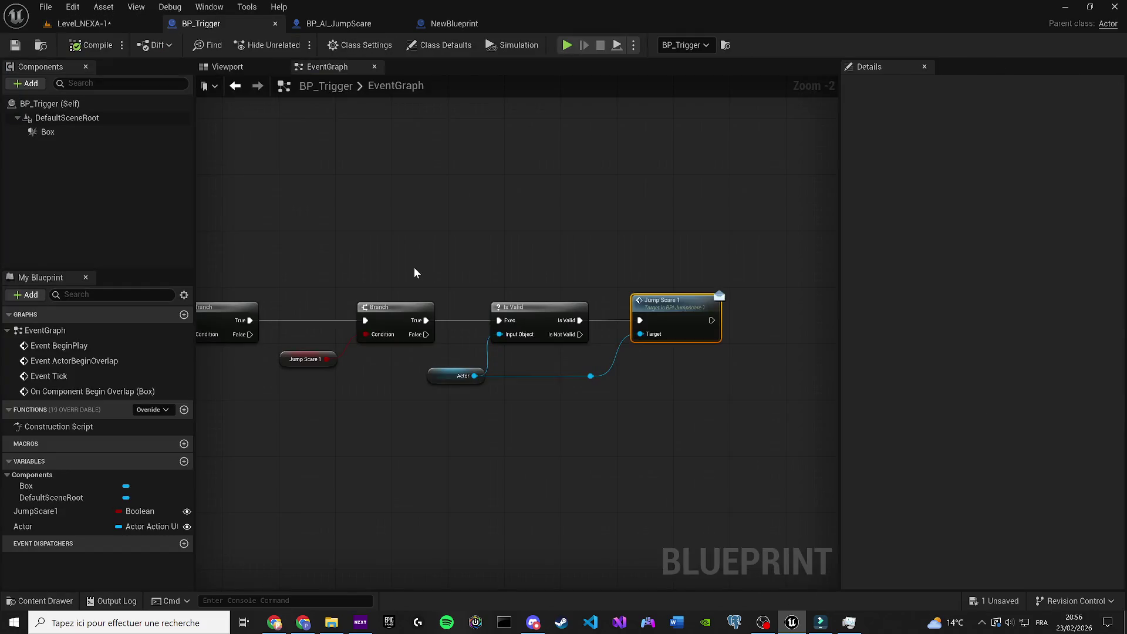
# Step: Change BP_Trigger's Actor variable type to Actor Object Reference and confirm the change
pyautogui.click(71, 525)
pyautogui.click(151, 526)
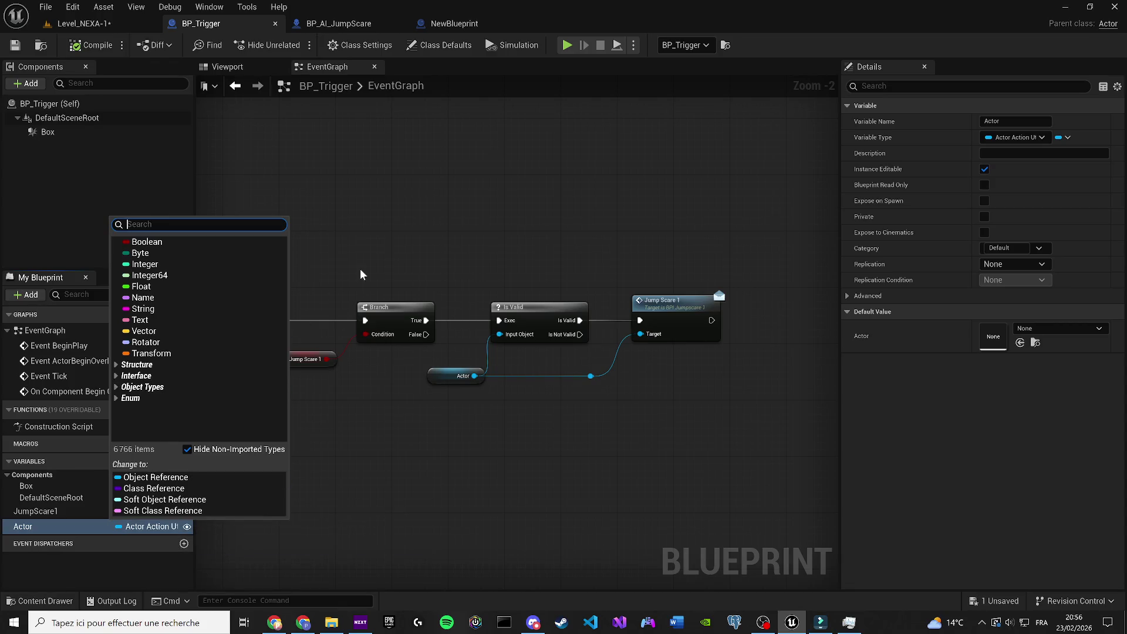
pyautogui.write('ac')
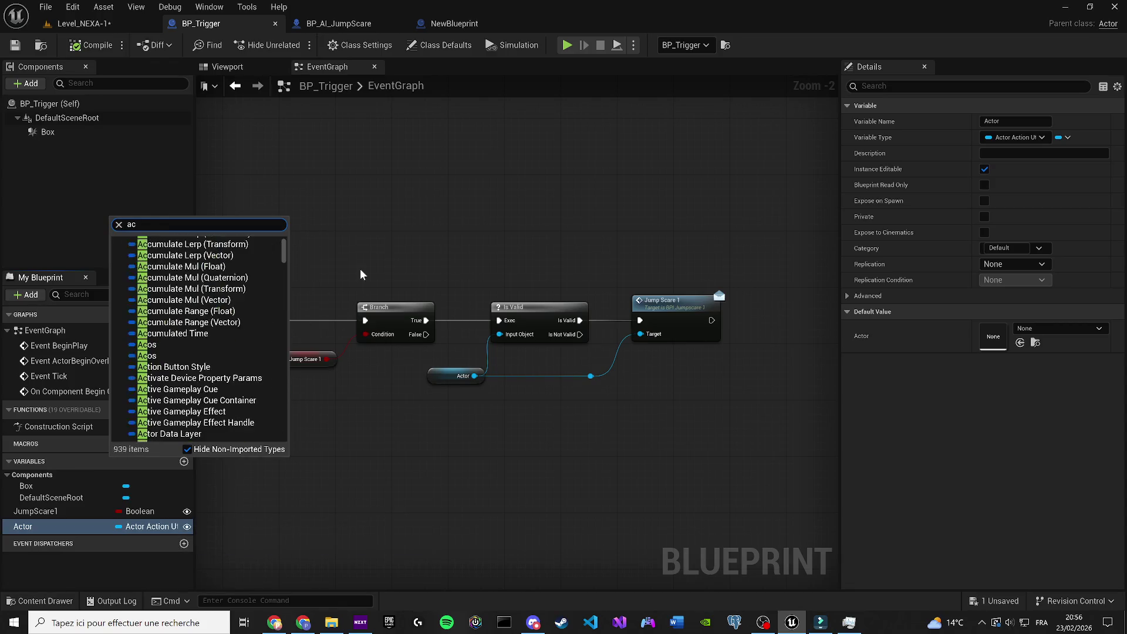
pyautogui.write('tor')
pyautogui.moveTo(266, 346)
pyautogui.click(318, 346)
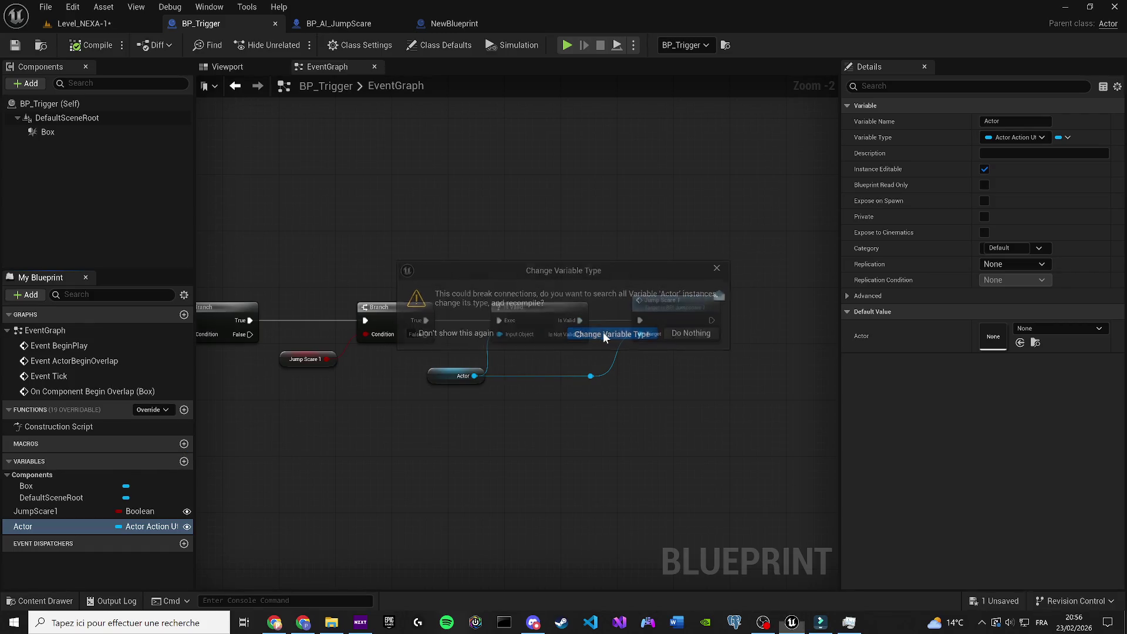
pyautogui.click(604, 332)
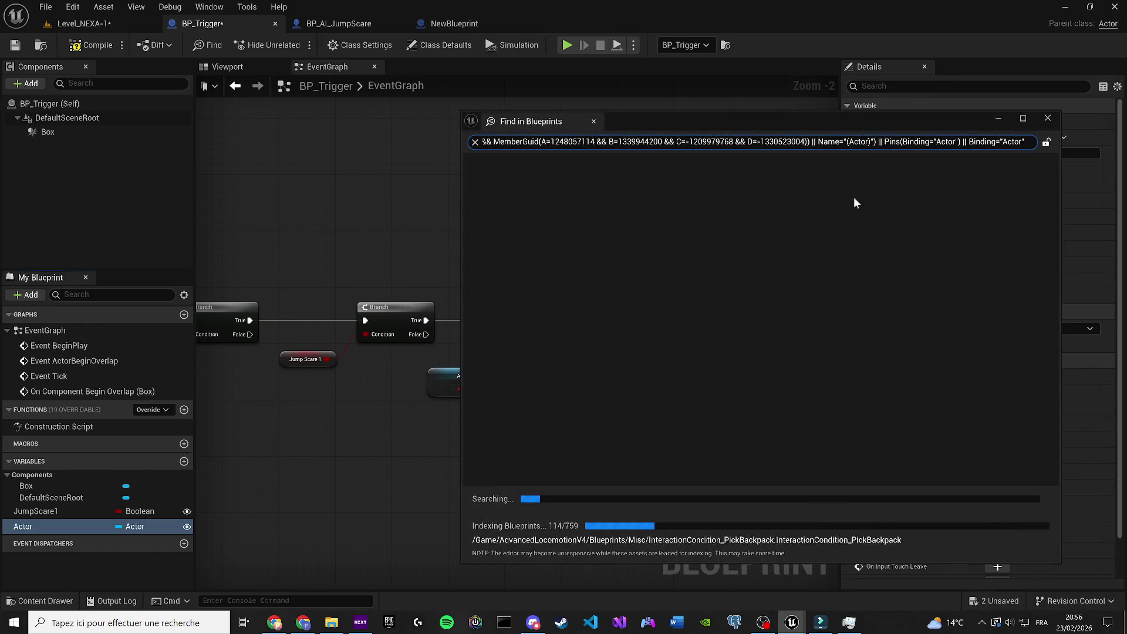
pyautogui.click(1048, 119)
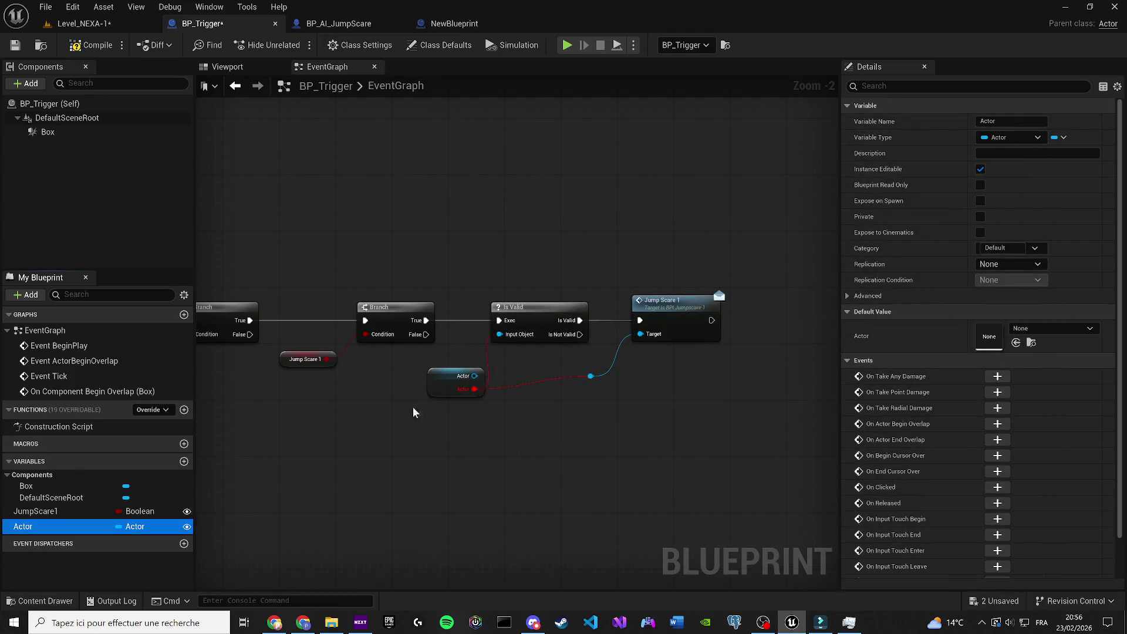
# Step: Reconnect the Actor pin to the reroute knot and Is Valid, then compile and save BP_Trigger
pyautogui.keyDown('alt'); pyautogui.click(473, 387); pyautogui.keyUp('alt')
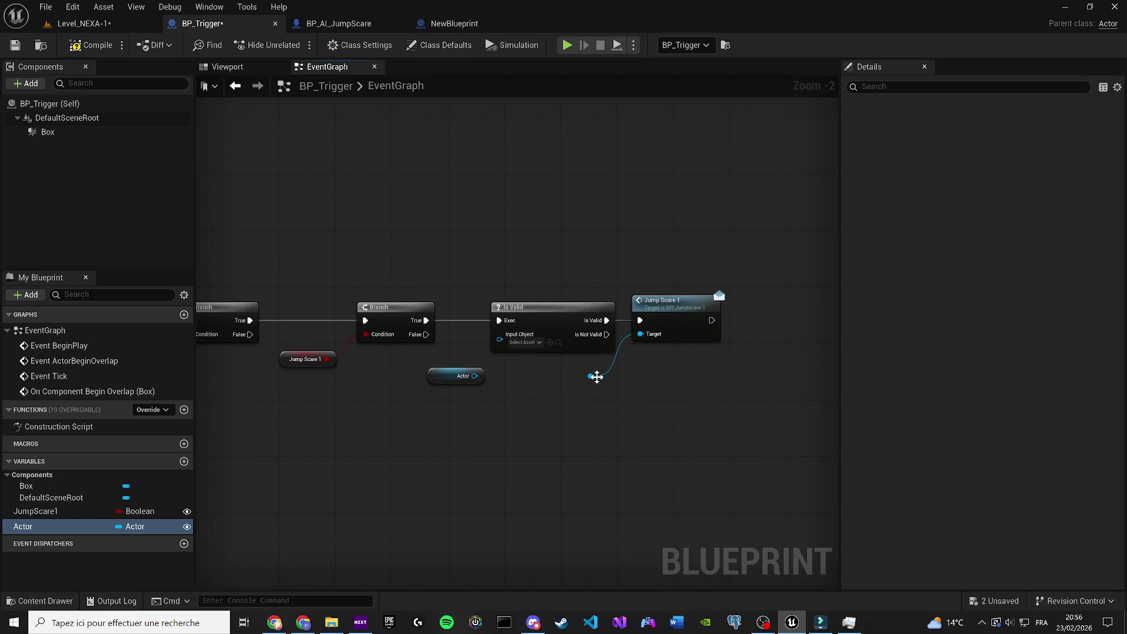
pyautogui.scroll(2, 573, 384)
pyautogui.moveTo(628, 371)
pyautogui.mouseDown()
pyautogui.moveTo(473, 370)
pyautogui.moveTo(485, 389)
pyautogui.moveTo(508, 315)
pyautogui.mouseUp()
pyautogui.click(478, 367)
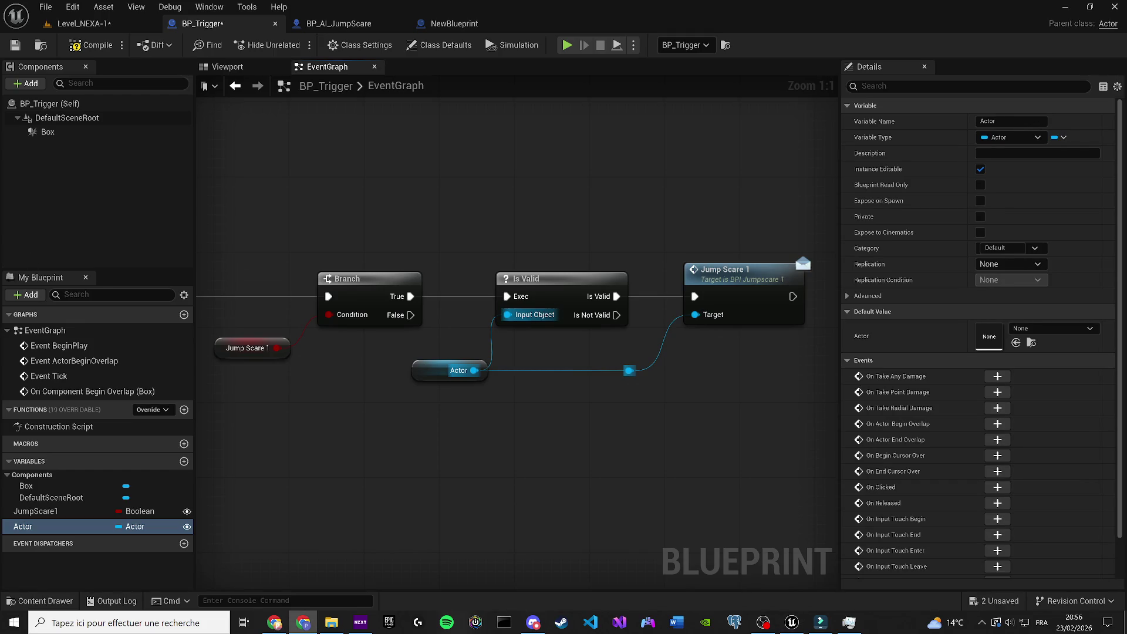
pyautogui.click(74, 45)
pyautogui.click(15, 45)
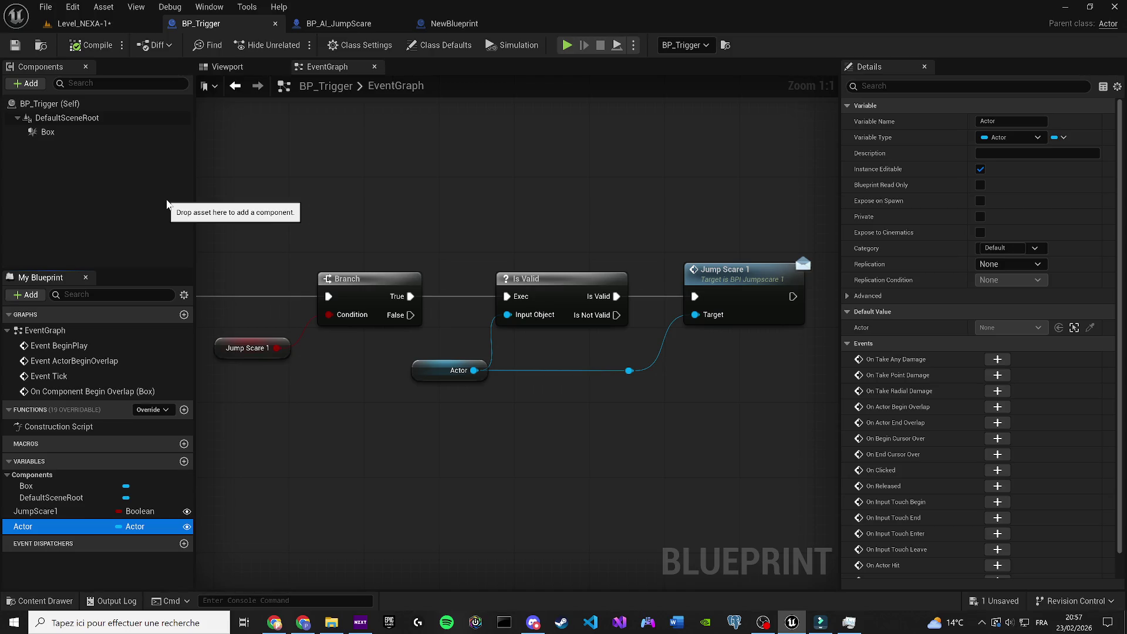
pyautogui.click(81, 24)
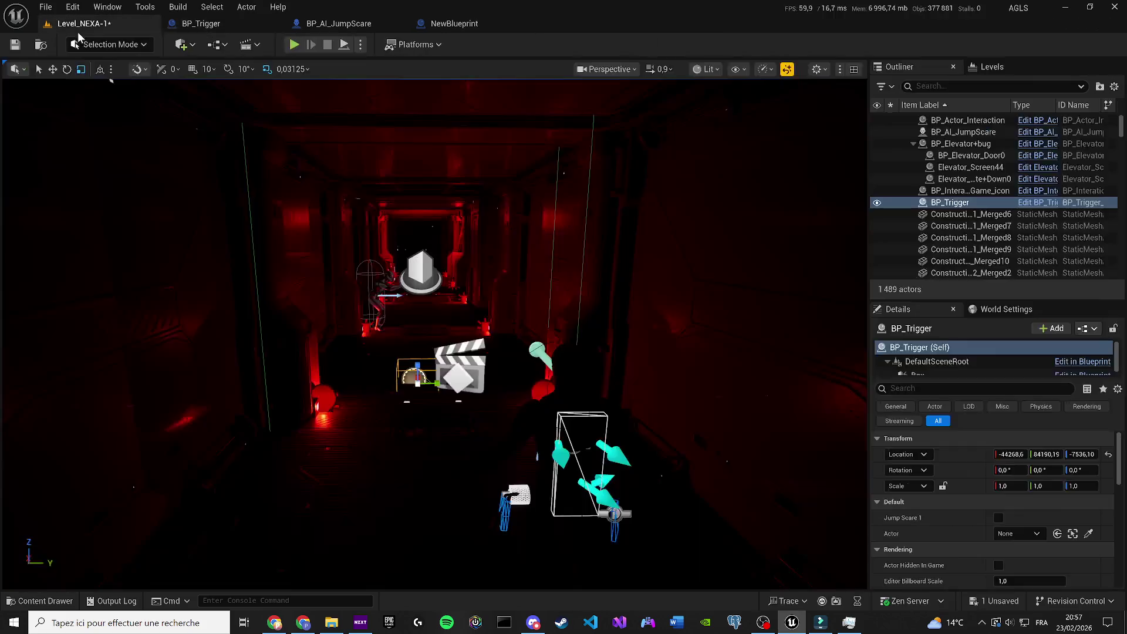
# Step: Playtest the corridor, then stretch the trigger box to Z scale 4,625 and move it along the corridor
pyautogui.click(294, 45)
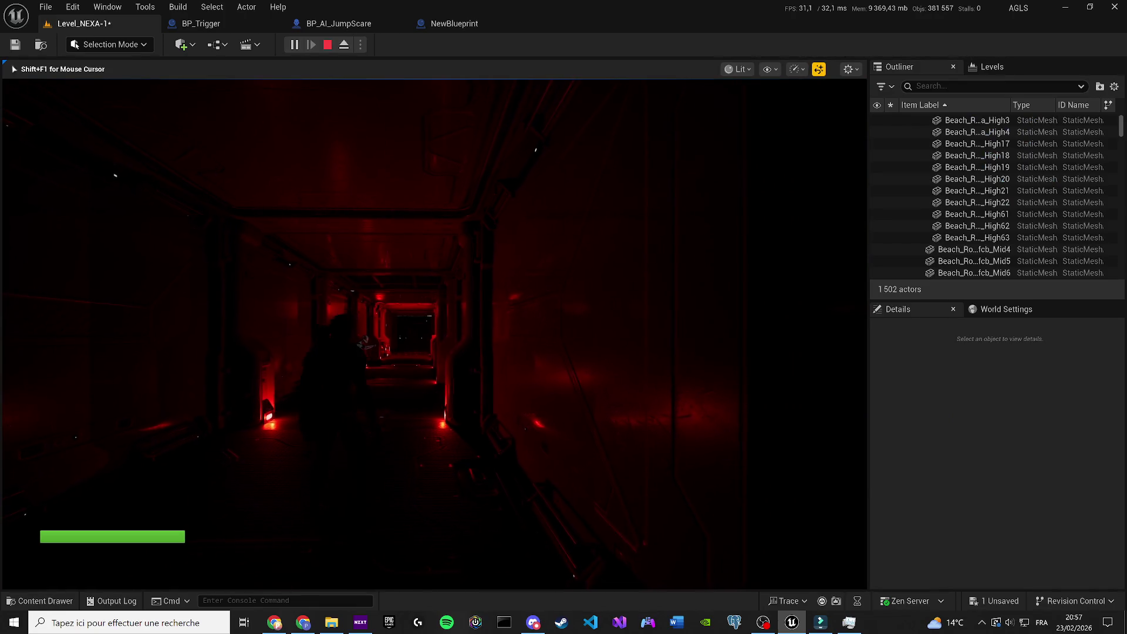
pyautogui.press('w')
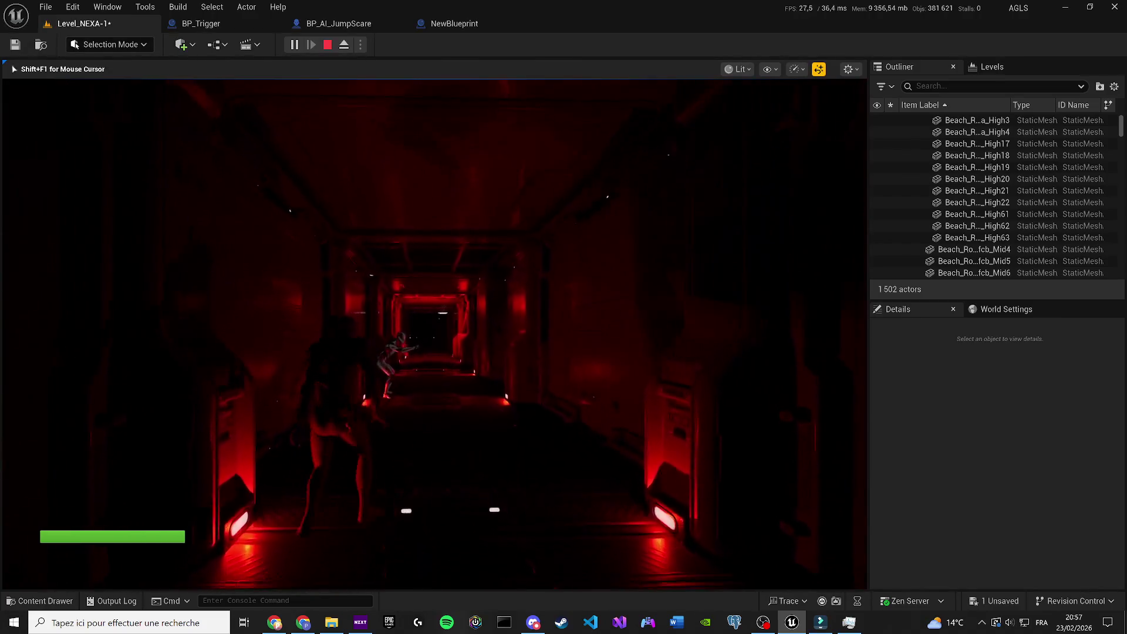
pyautogui.press('Escape')
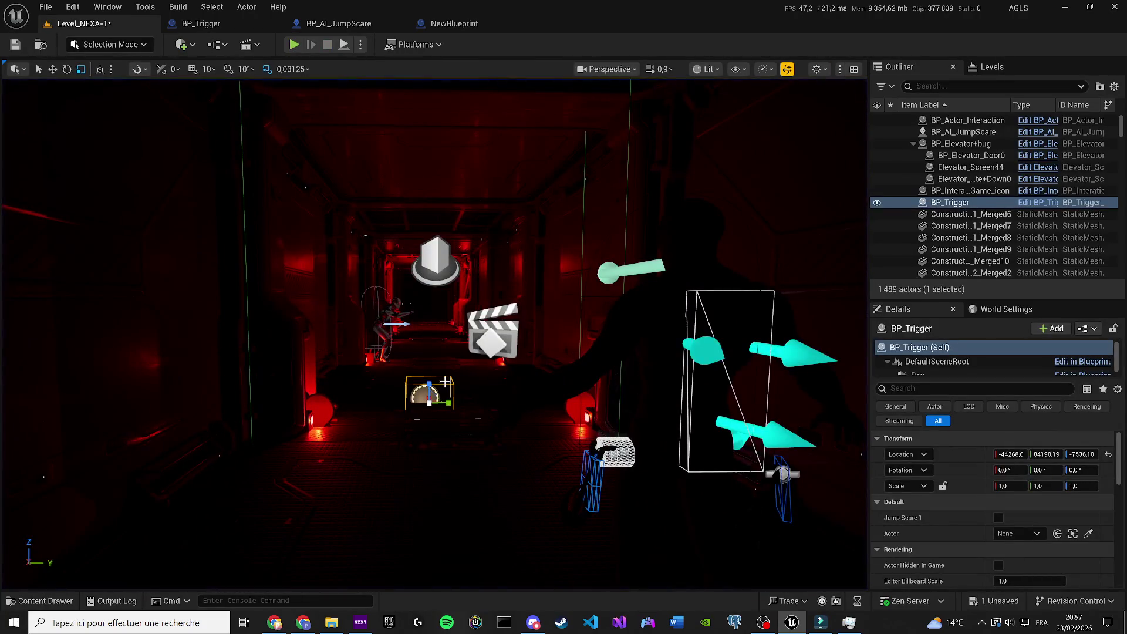
pyautogui.moveTo(429, 385)
pyautogui.mouseDown()
pyautogui.moveTo(448, 403)
pyautogui.moveTo(478, 404)
pyautogui.moveTo(431, 385)
pyautogui.mouseUp()
pyautogui.moveTo(428, 370)
pyautogui.mouseDown()
pyautogui.moveTo(493, 370)
pyautogui.moveTo(594, 414)
pyautogui.moveTo(578, 382)
pyautogui.mouseUp()
# Step: Point the trigger's Actor at BP_AI_JumpScare, enable Jump Scare 1, and save the level
pyautogui.click(1089, 533)
pyautogui.scroll(3, 328, 287)
pyautogui.click(328, 286)
pyautogui.hotkey('ctrl', 's')
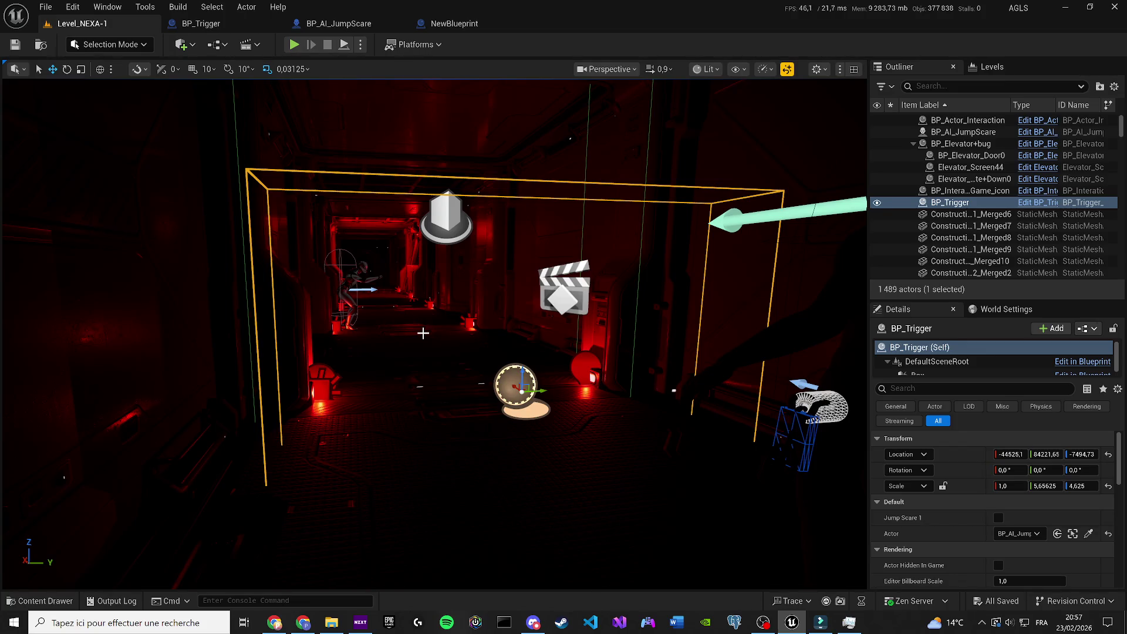
pyautogui.click(998, 517)
pyautogui.hotkey('ctrl', 's')
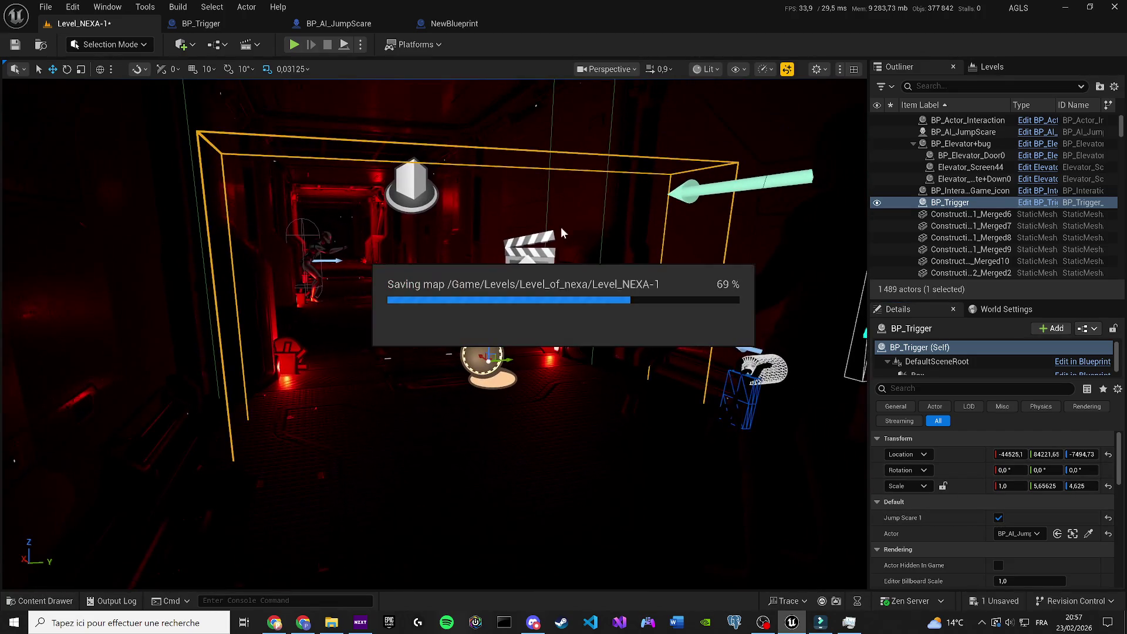
# Step: Playtest by walking the player toward the creature to check the jump scare
pyautogui.click(294, 45)
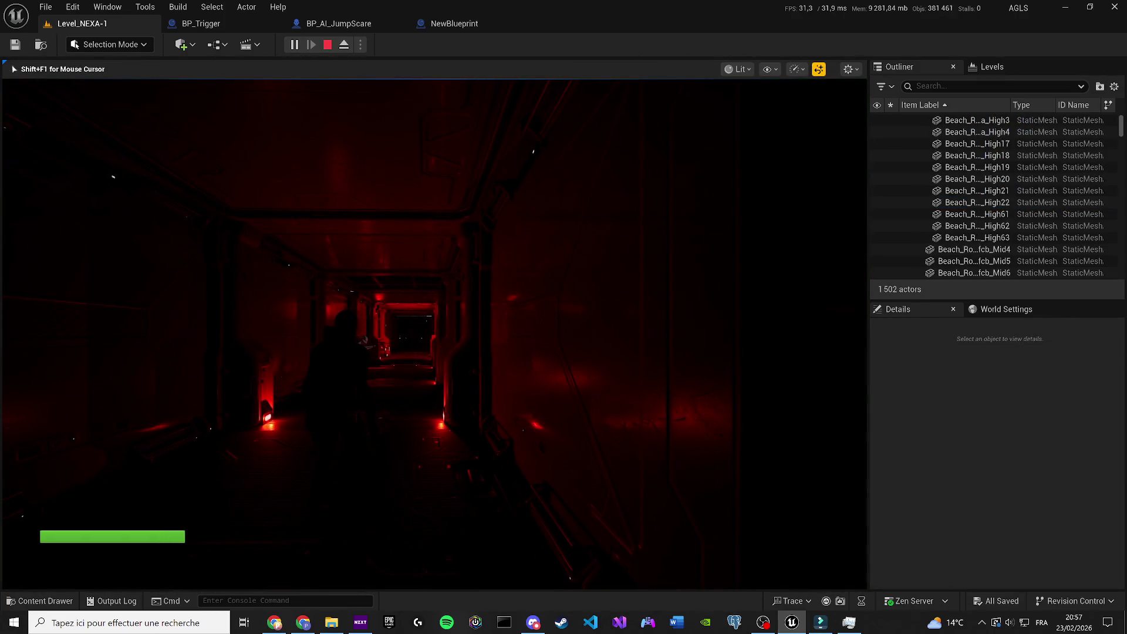
pyautogui.press('w')
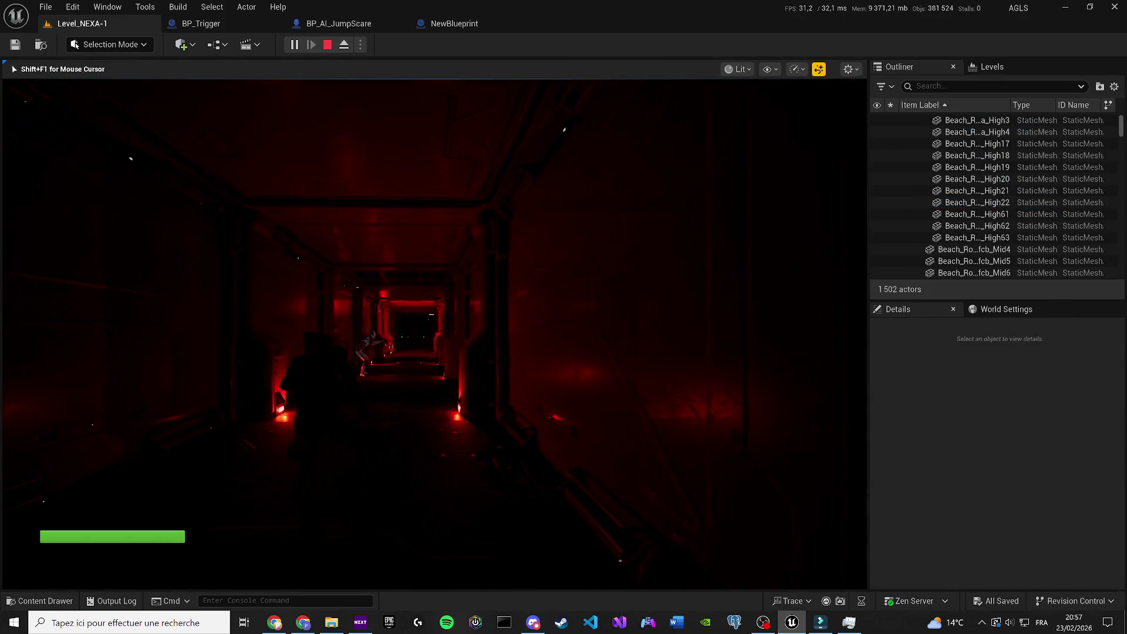
pyautogui.press('w')
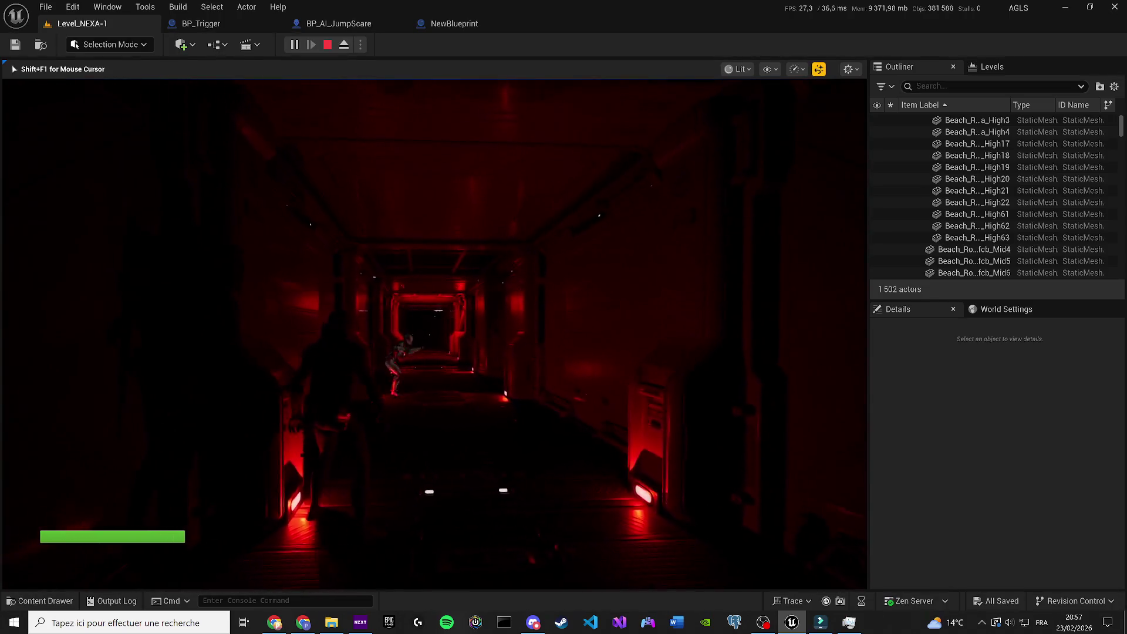
pyautogui.press('Escape')
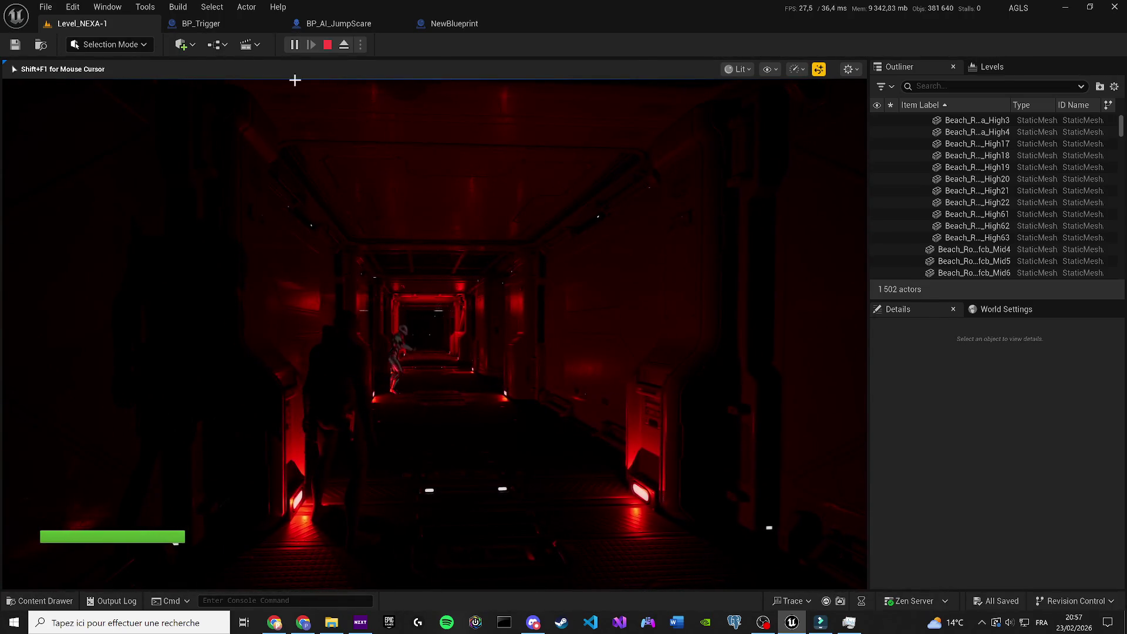
pyautogui.click(326, 25)
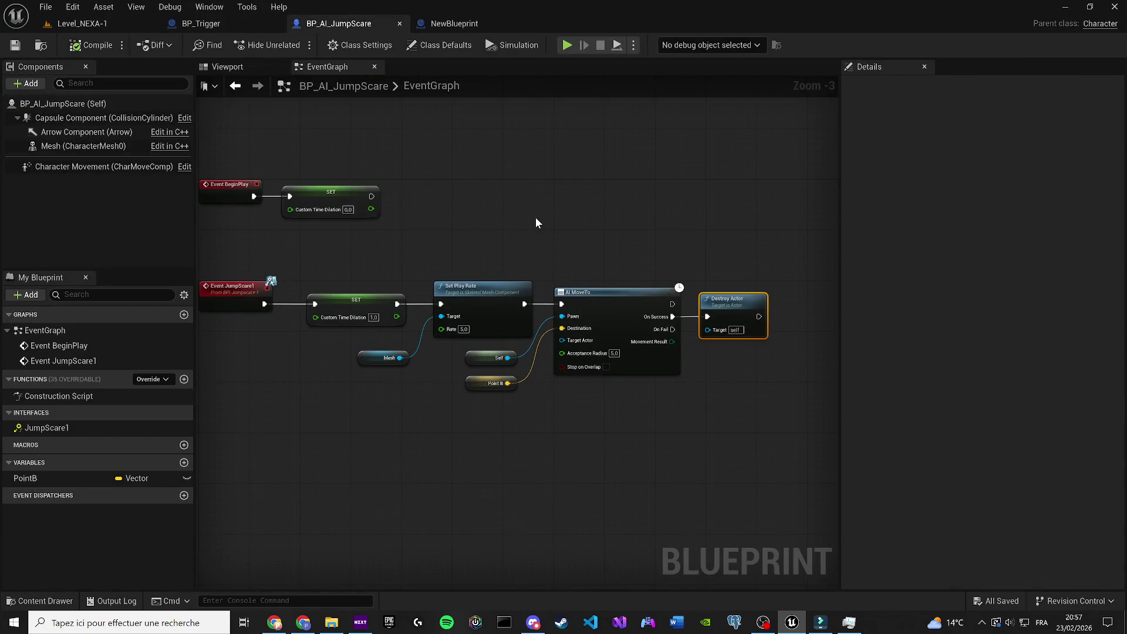
# Step: Place a Nav Mesh Bounds Volume in the corridor from the Add menu's 'nav' search
pyautogui.click(218, 24)
pyautogui.click(115, 27)
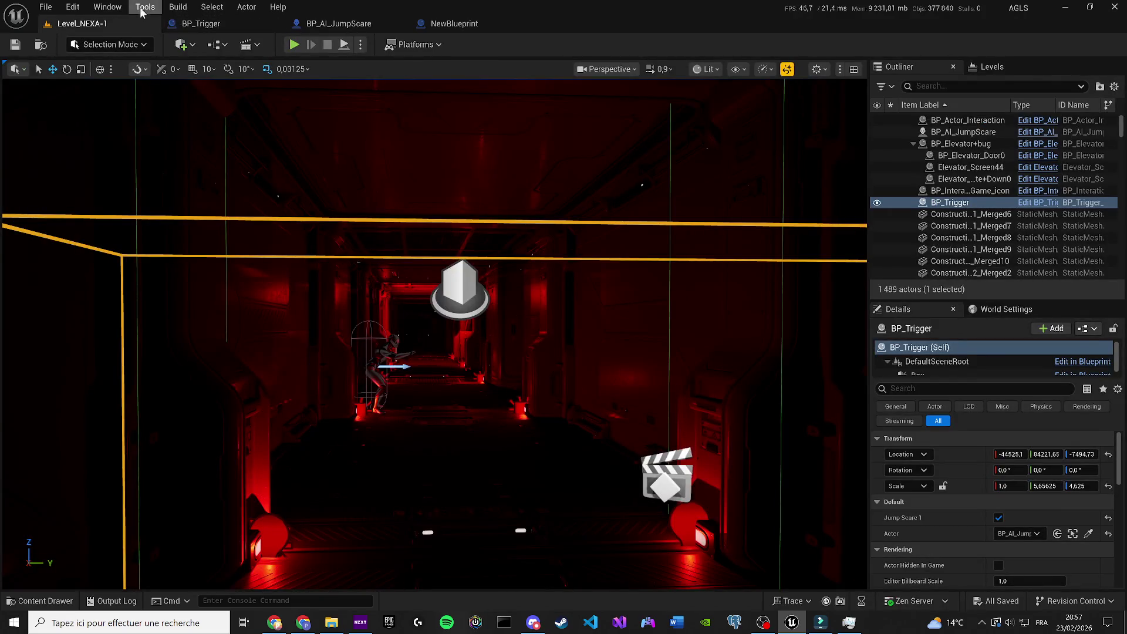
pyautogui.click(145, 7)
pyautogui.click(84, 47)
pyautogui.click(182, 45)
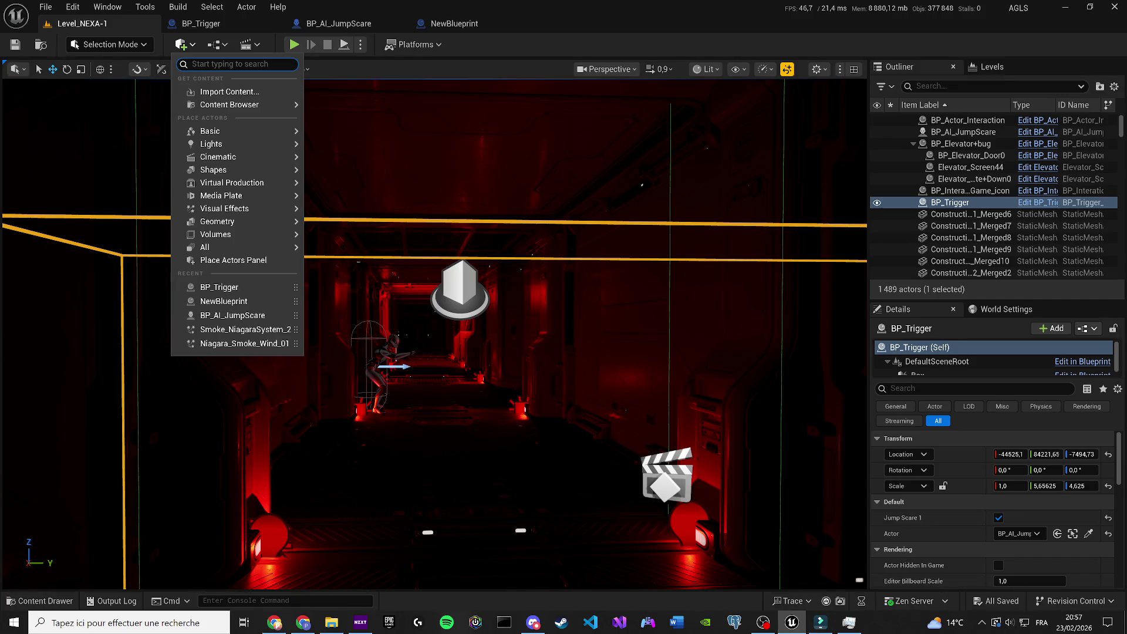
pyautogui.write('path')
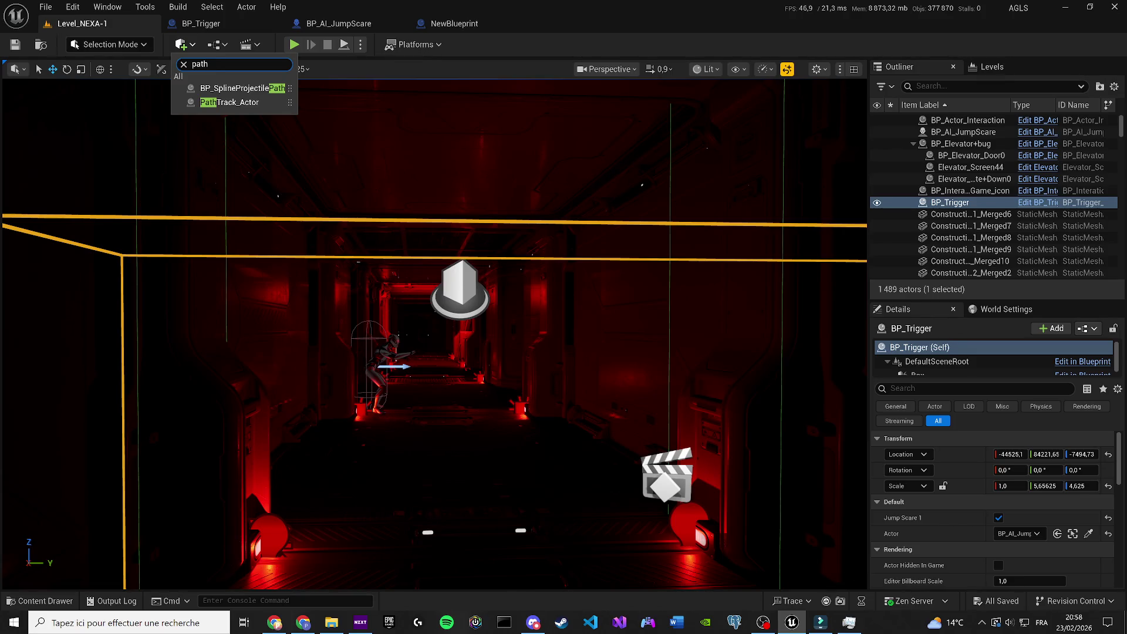
pyautogui.press('BackSpace')
pyautogui.press('BackSpace')
pyautogui.press('BackSpace')
pyautogui.write('nav mes')
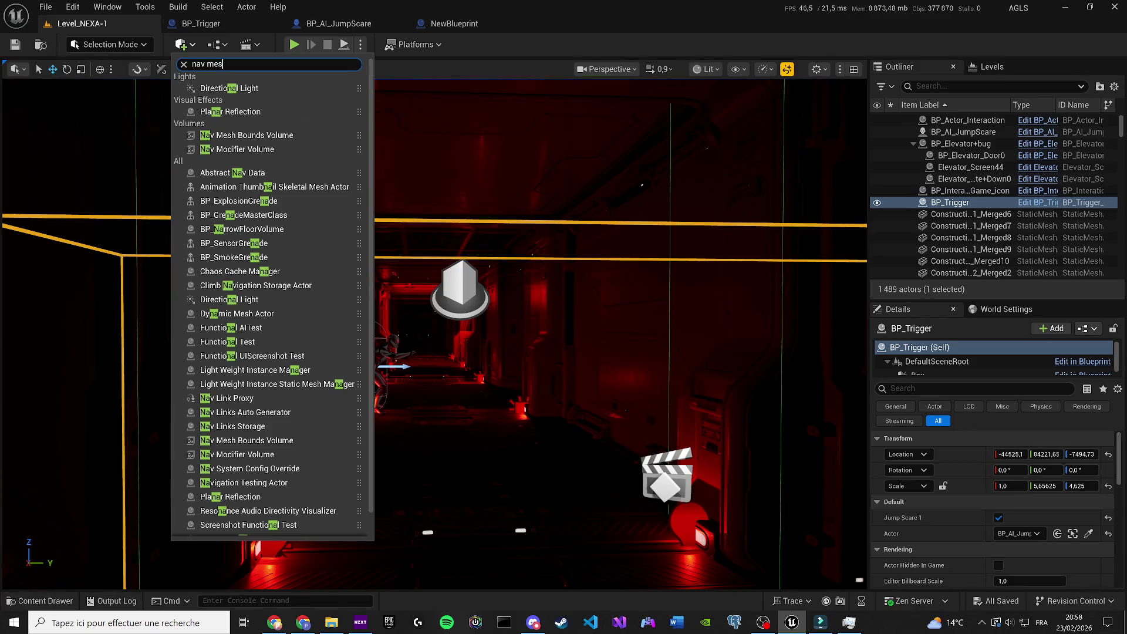
pyautogui.write('h')
pyautogui.moveTo(208, 108)
pyautogui.mouseDown()
pyautogui.moveTo(195, 83)
pyautogui.moveTo(437, 285)
pyautogui.moveTo(464, 405)
pyautogui.moveTo(516, 392)
pyautogui.mouseUp()
# Step: Scale the volume's Y to 4,6875 across the corridor, show the navmesh, save, and playtest
pyautogui.press('r')
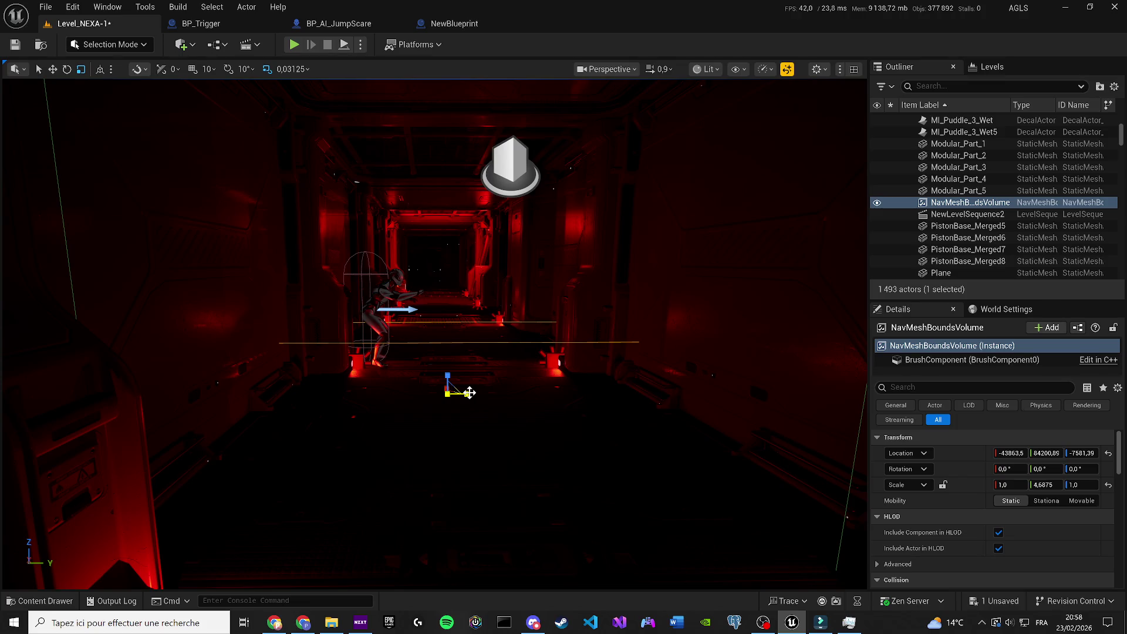
pyautogui.press('p')
pyautogui.hotkey('ctrl', 's')
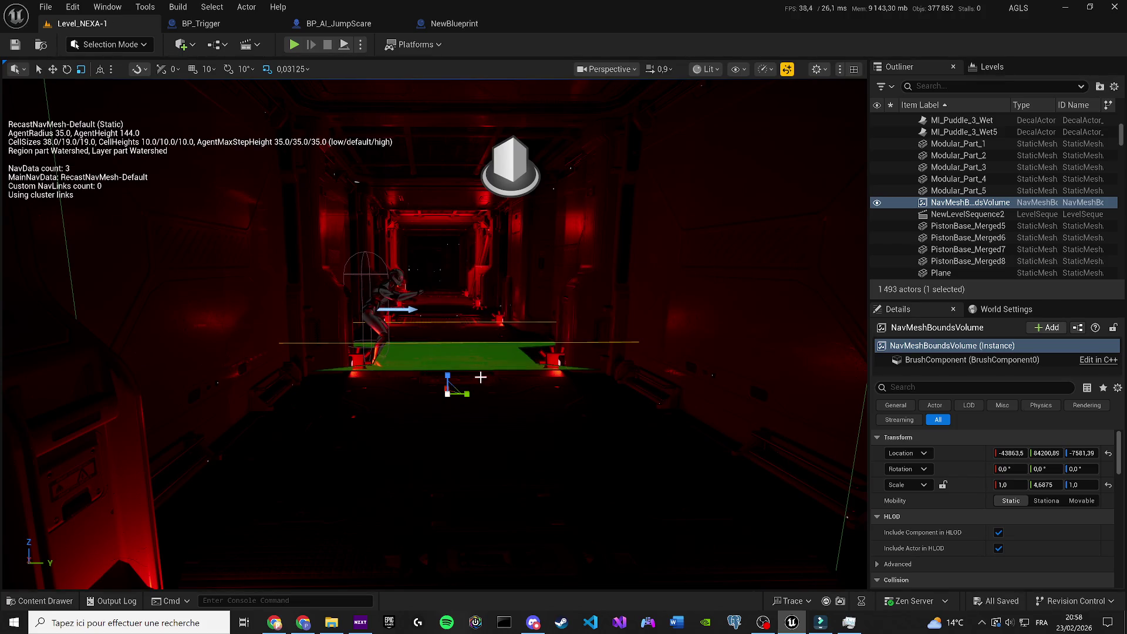
pyautogui.hotkey('alt', 'p')
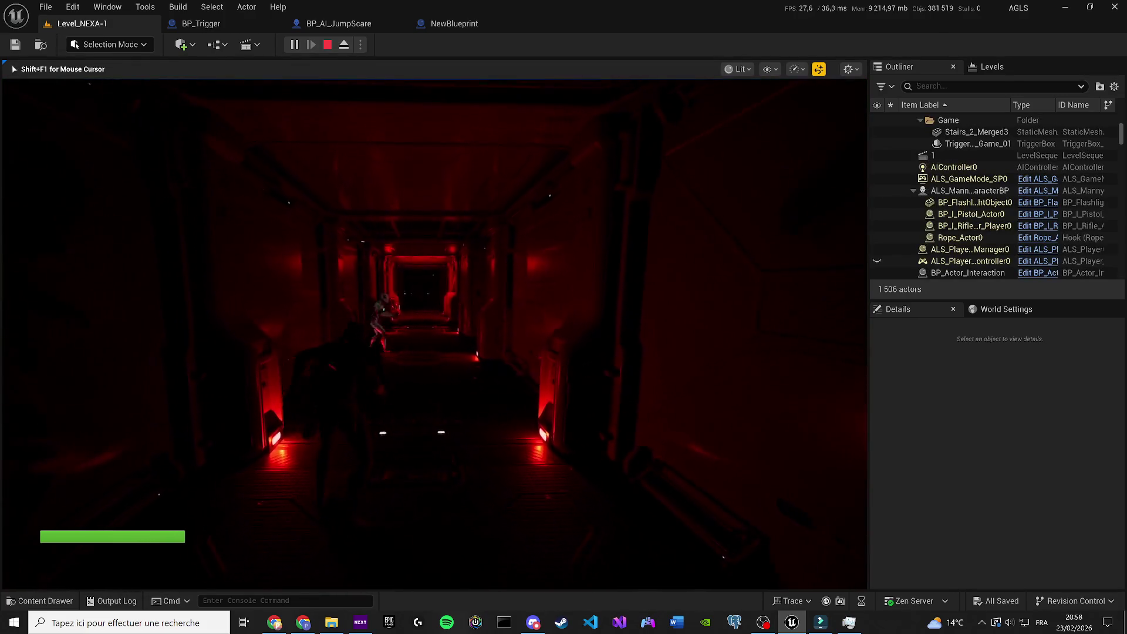
pyautogui.press('Escape')
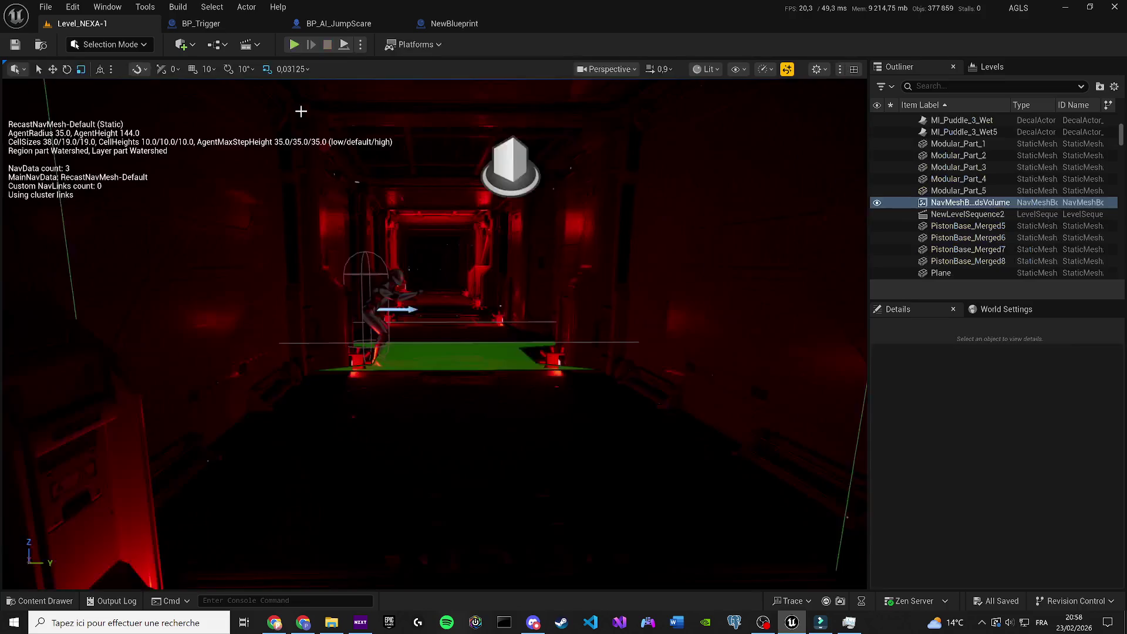
pyautogui.click(338, 23)
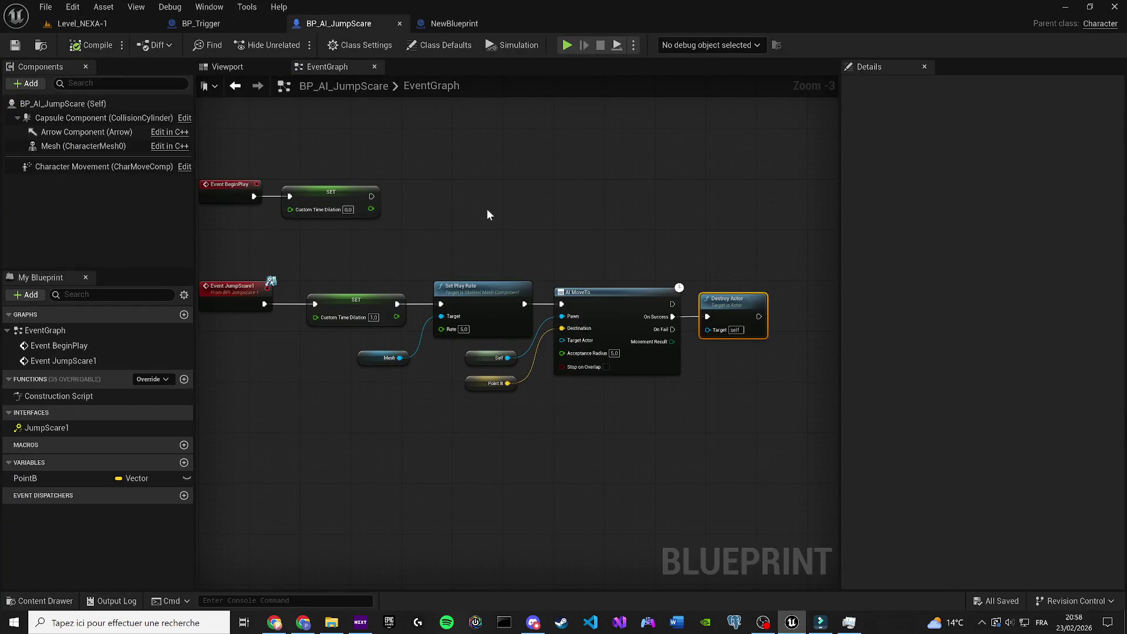